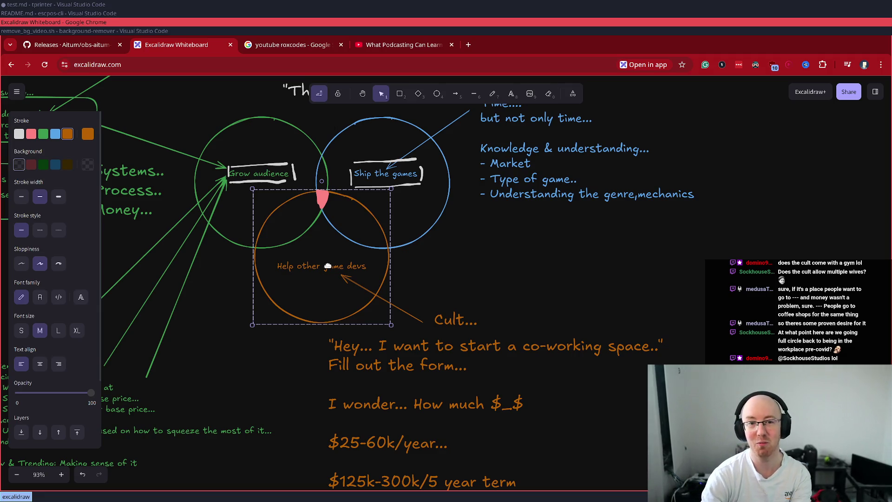
Step: Write a two-line note beside the orange circle: '3 days week....' and 'On fridays... because all the cool people and drinks..'
double_click(408, 261)
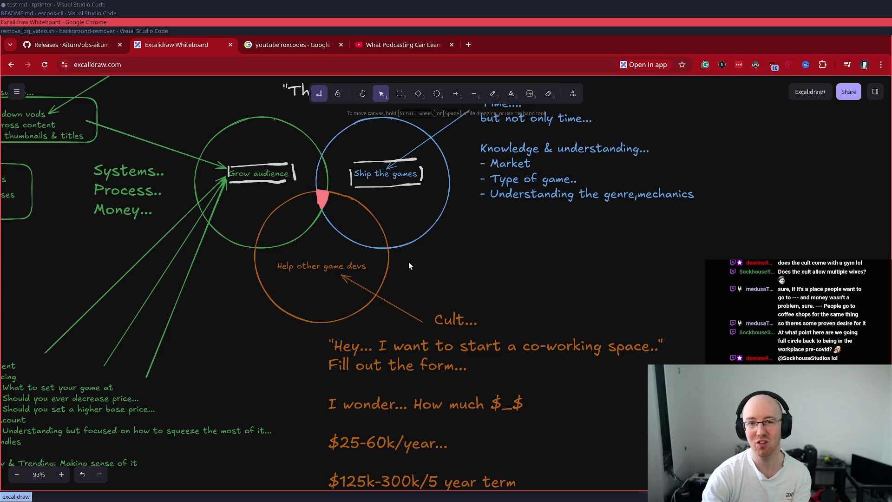
text(3 days we)
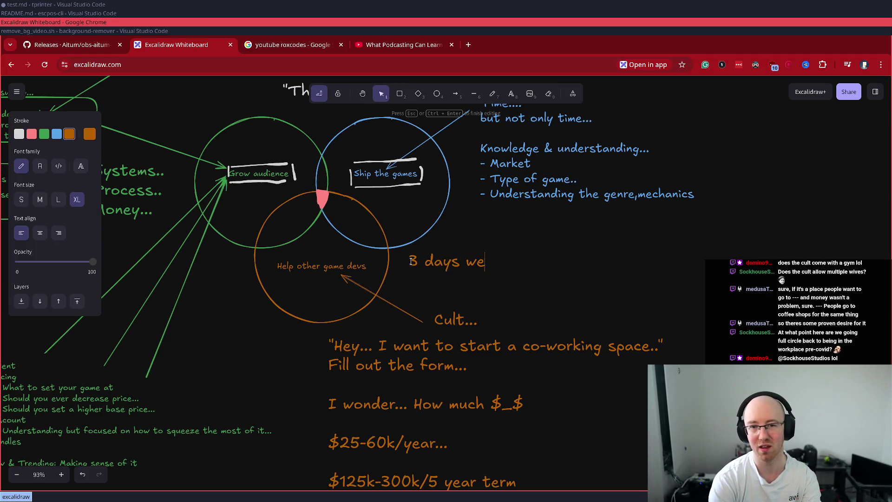
text(ek....)
key(Return)
text(On fridays... be)
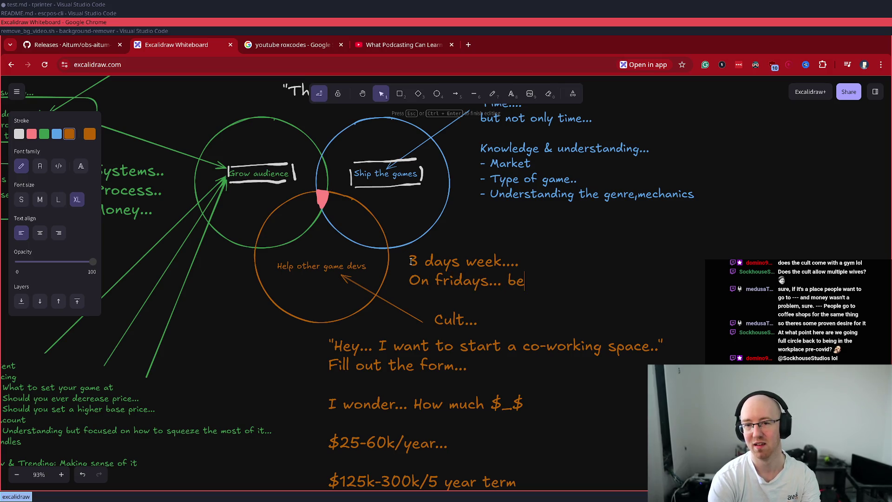
text(cause all the cool )
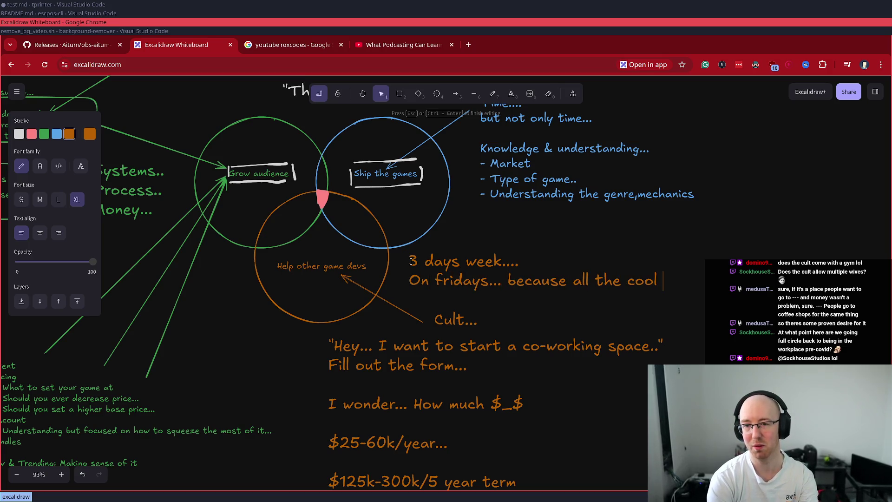
text(people and dr)
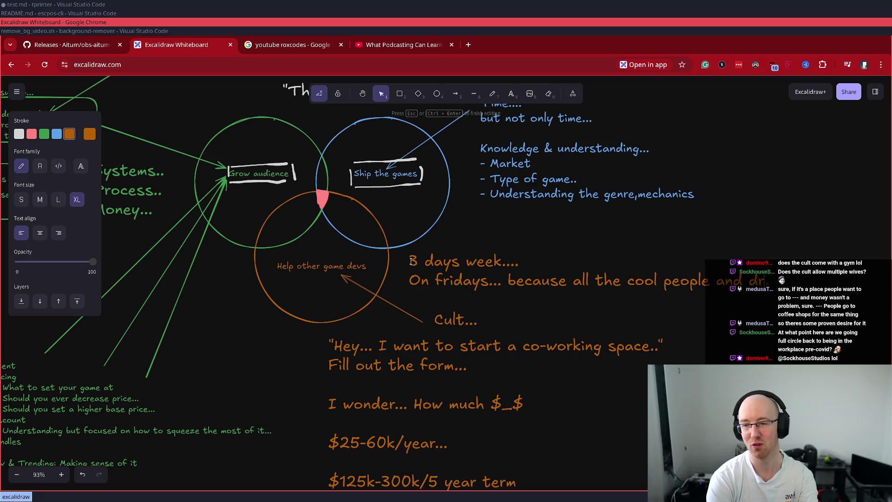
text(inks..)
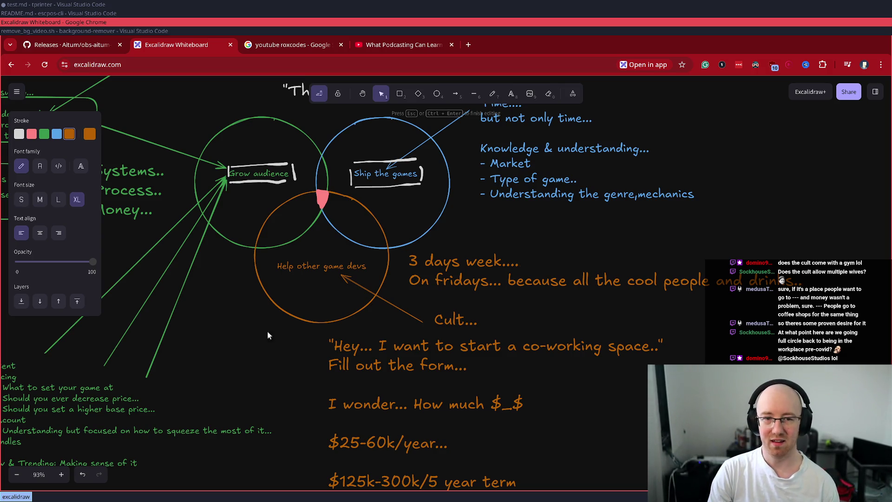
click(211, 347)
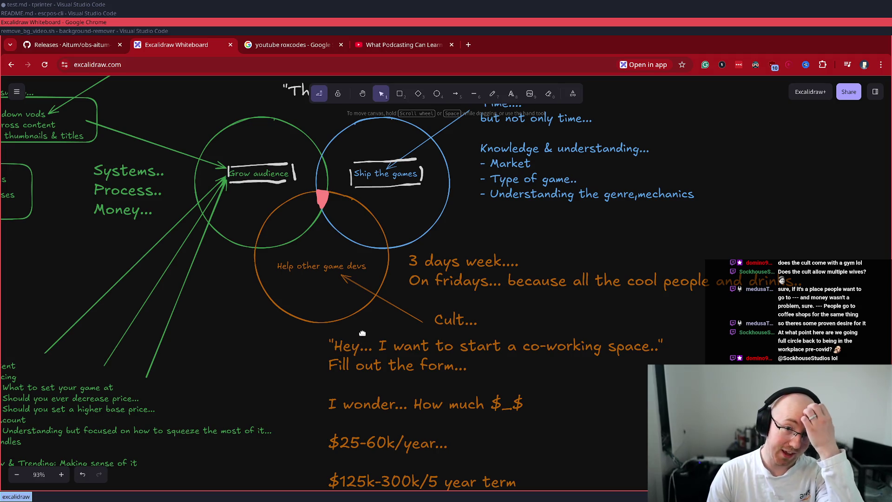
Step: Delete the '3 days week' note and pan the board slightly upward
click(413, 262)
click(394, 274)
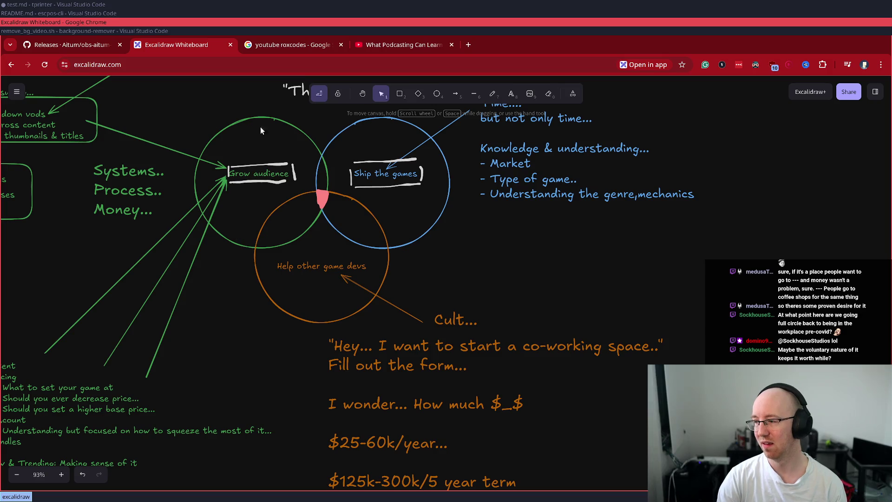
drag(537, 276, 535, 265)
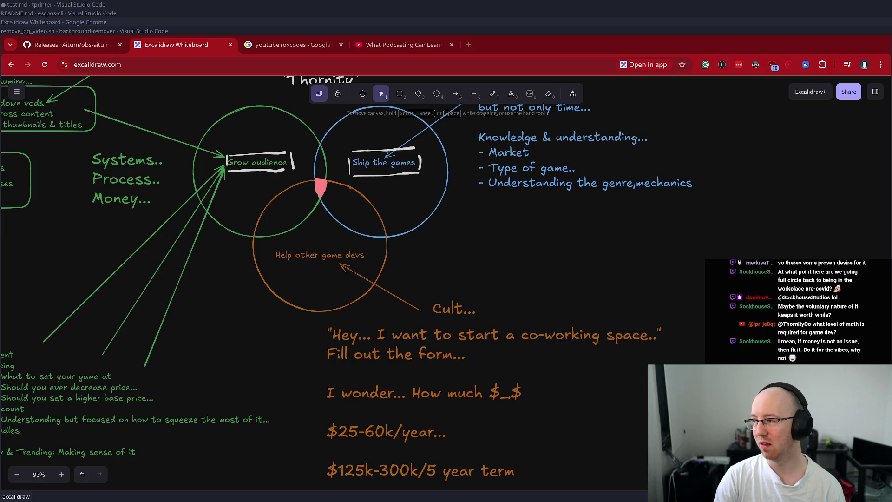
Step: Replace the '$25-60k/year' cost line with '$44k + other passthru -> $55-60k, 5 year'
double_click(380, 437)
double_click(380, 437)
click(409, 432)
key(End)
key(shift+Home)
text($44)
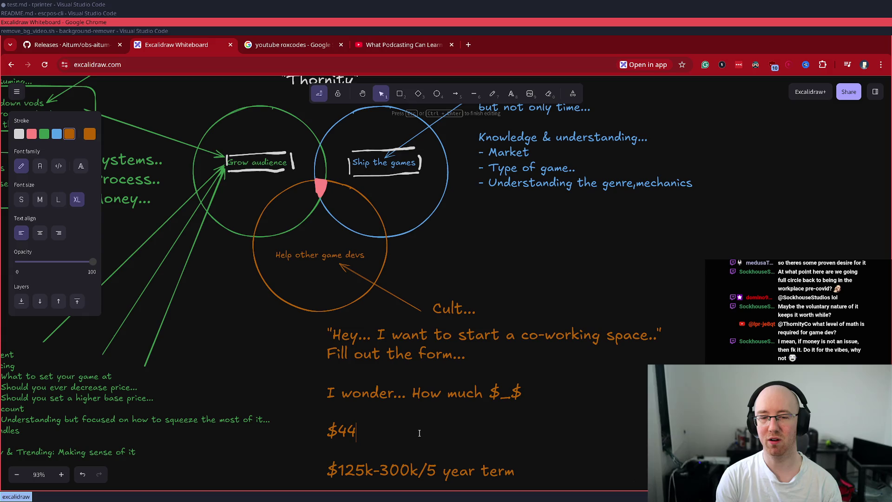
text(k + )
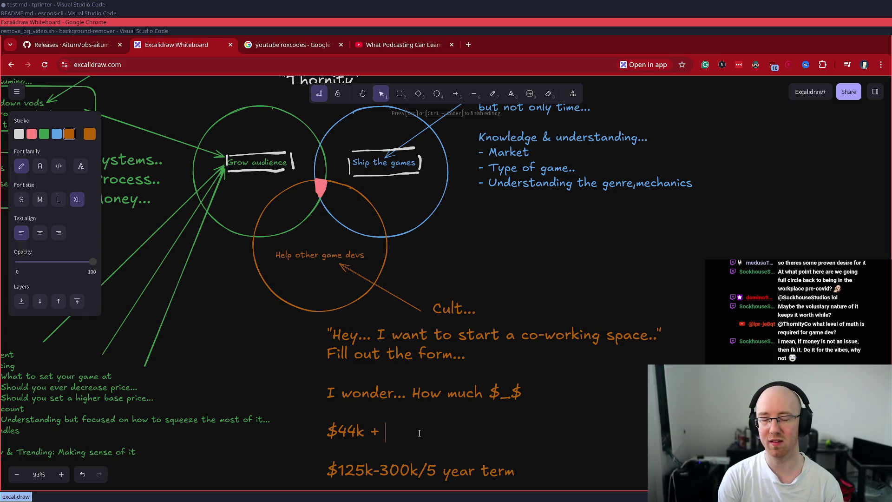
text(other passthru -)
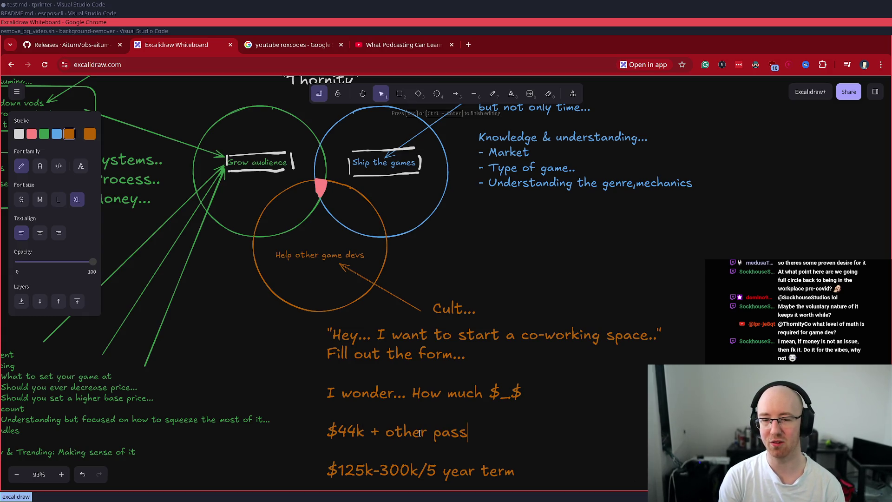
key(BackSpace)
text(> $55-60k, )
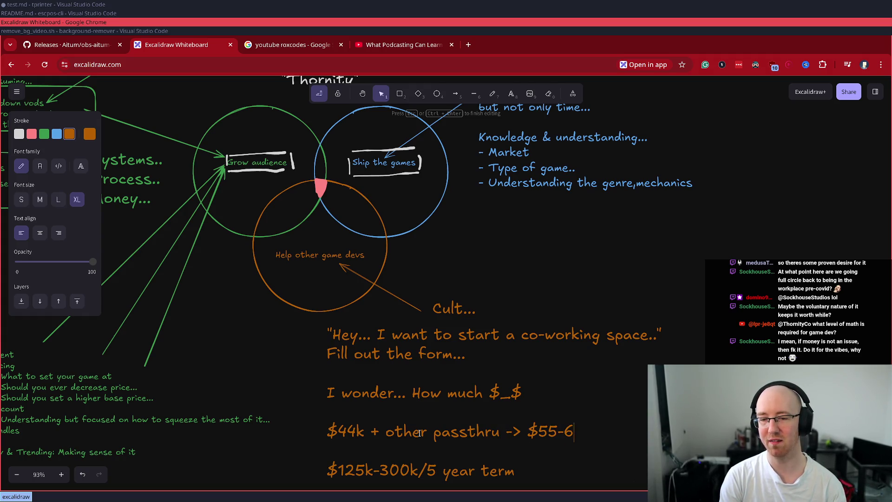
text(5 year)
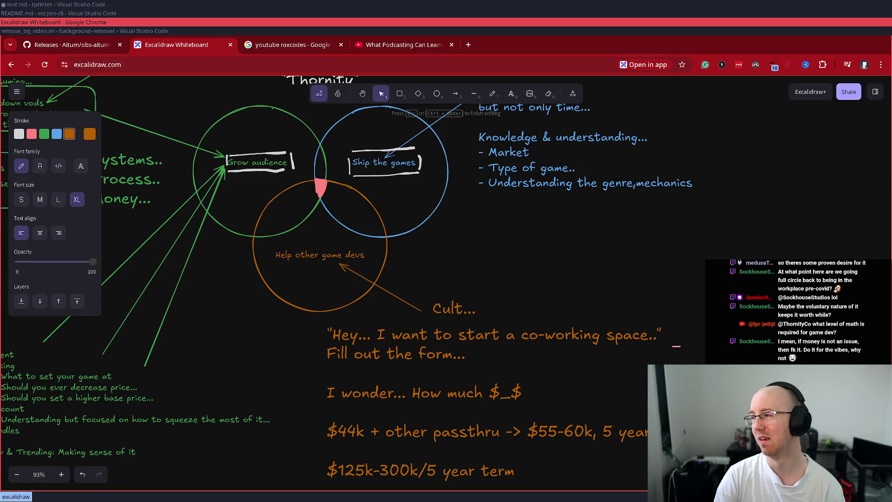
key(Escape)
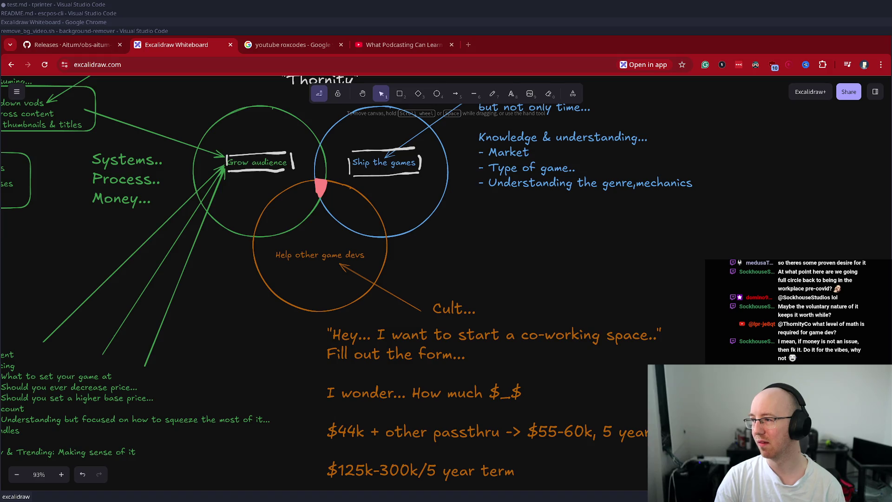
Step: Maximize Street View and look around the brick building and its parking lot on Rue Lauzon
key(alt+Tab)
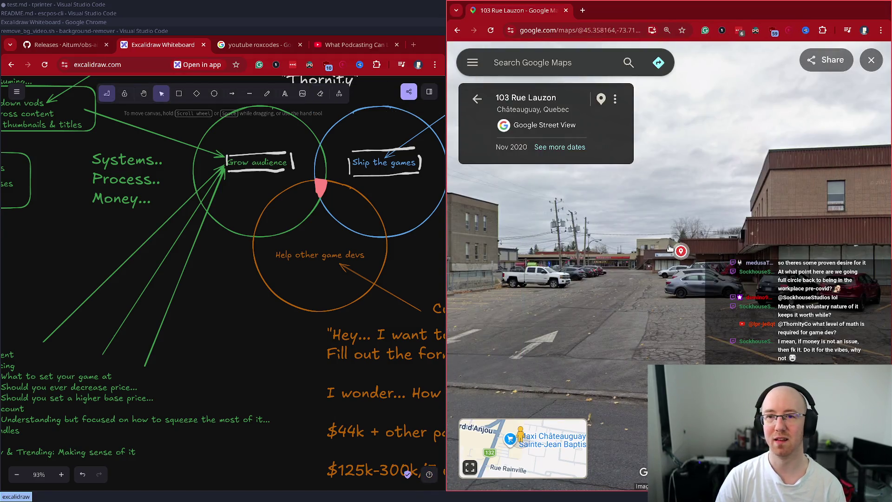
key(super+Up)
click(647, 273)
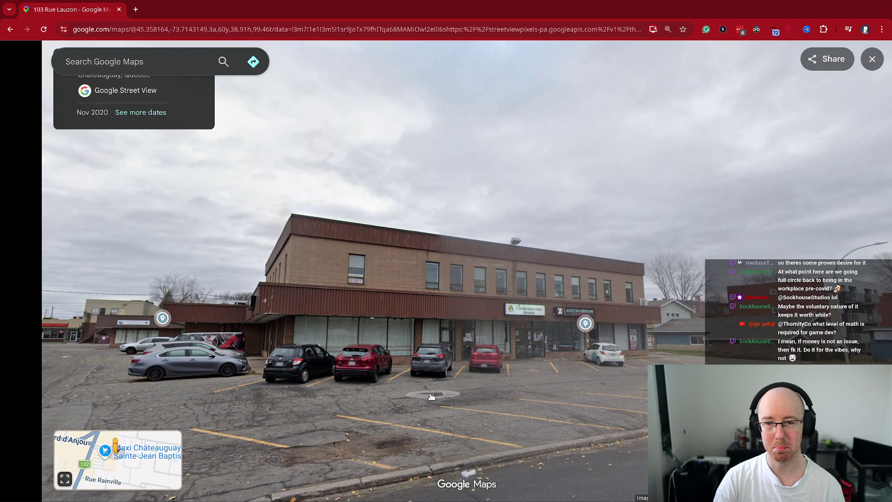
mouse_move(428, 396)
mouse_down()
mouse_move(607, 213)
mouse_move(374, 249)
mouse_up()
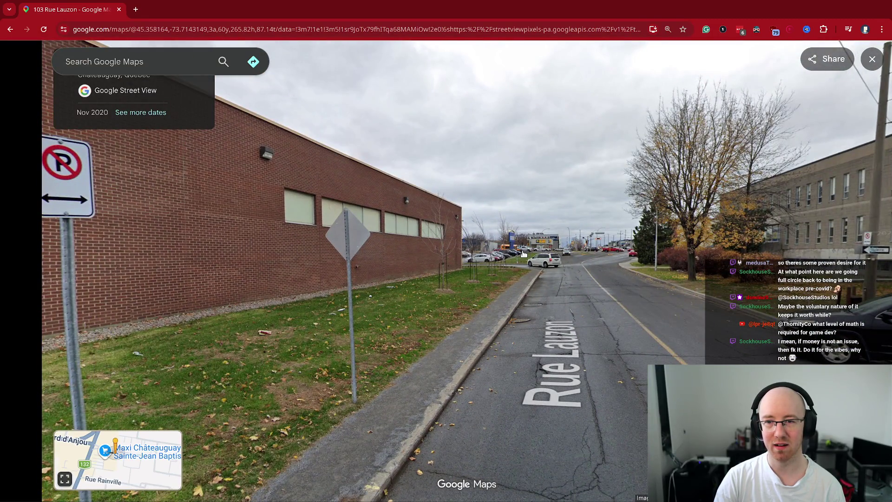
drag(556, 292, 325, 288)
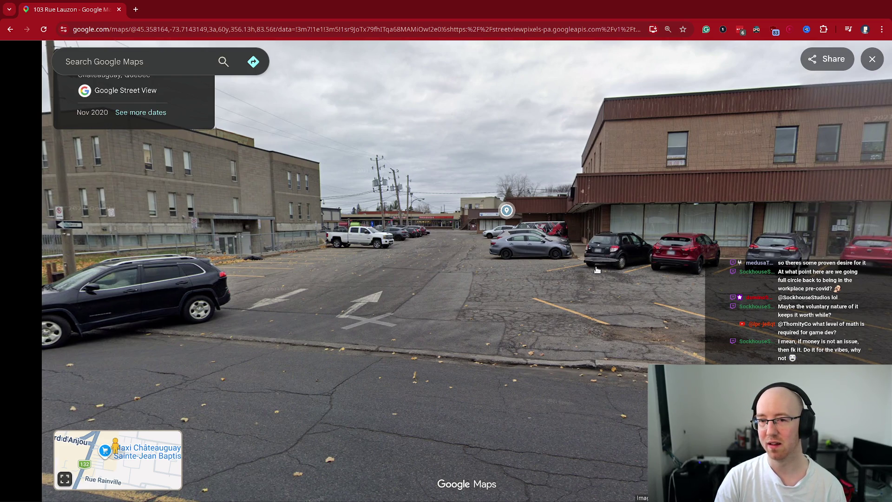
click(652, 296)
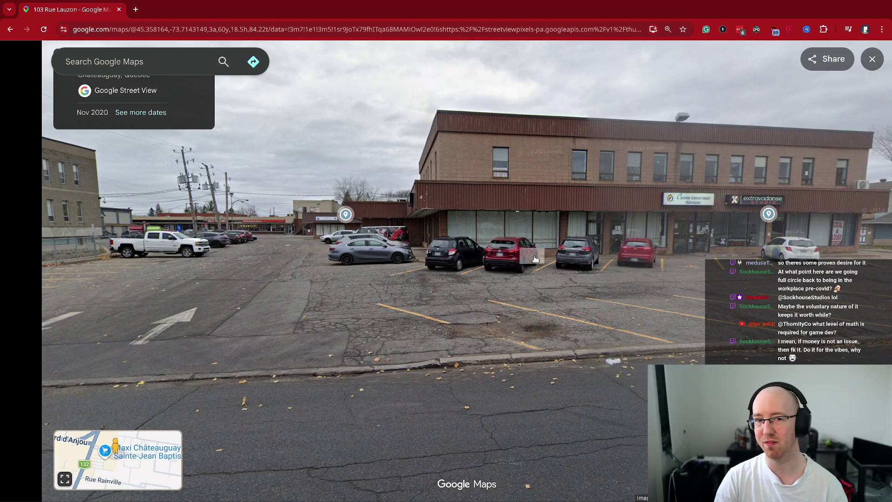
Step: Move down Rue Lauzon, turning the view left and right along the street
click(501, 288)
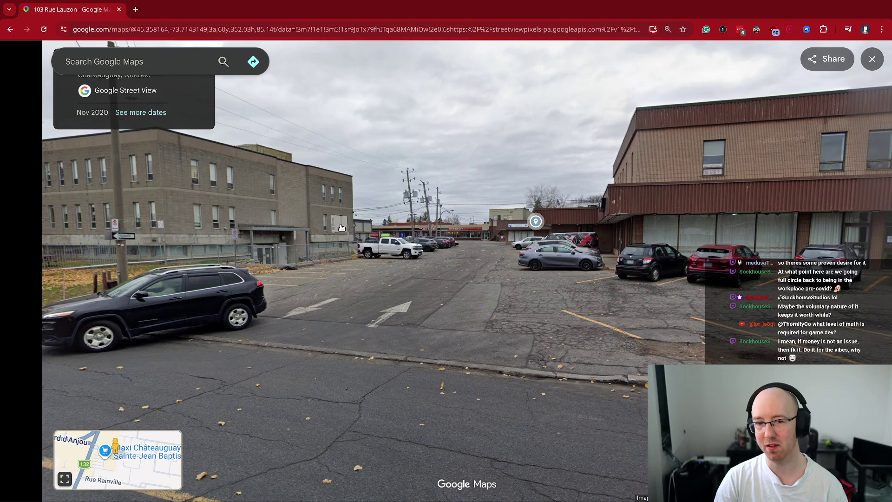
drag(352, 229, 652, 229)
click(652, 230)
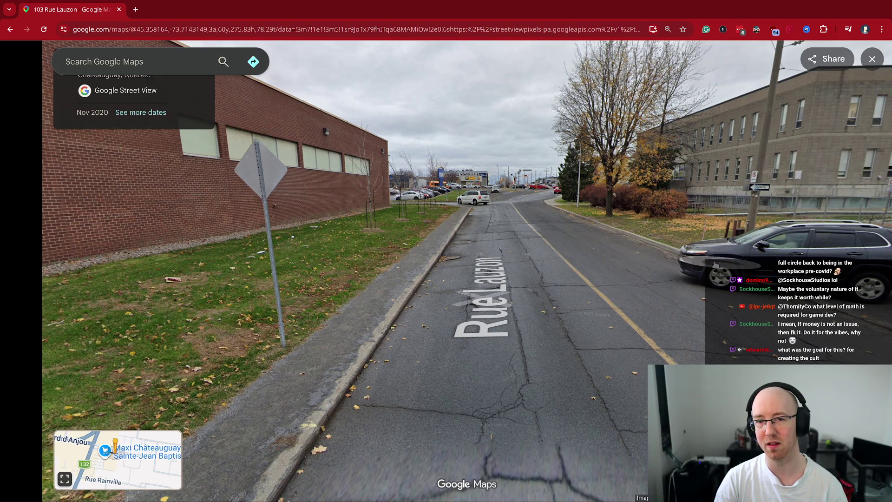
click(446, 211)
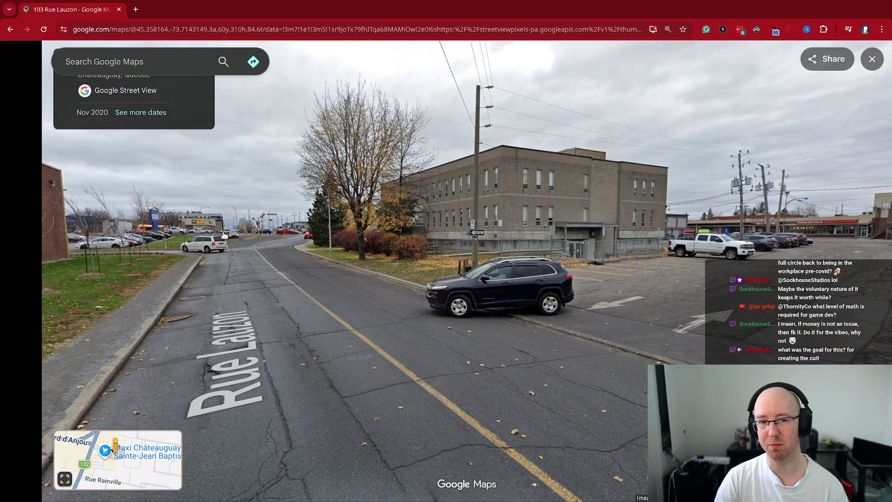
key(Right)
key(Left)
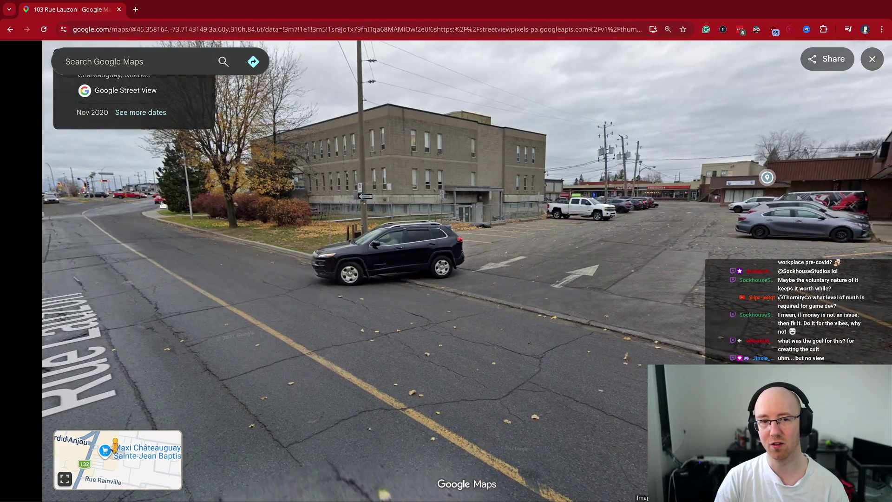
click(385, 233)
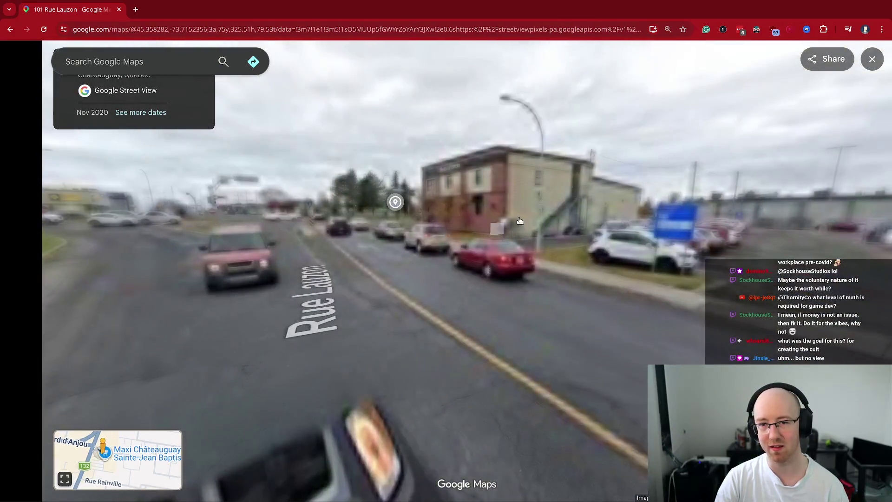
Step: Step back to 103, then forward to 101 Rue Lauzon, facing the brick building's parking lot
key(Right)
key(Right)
key(Right)
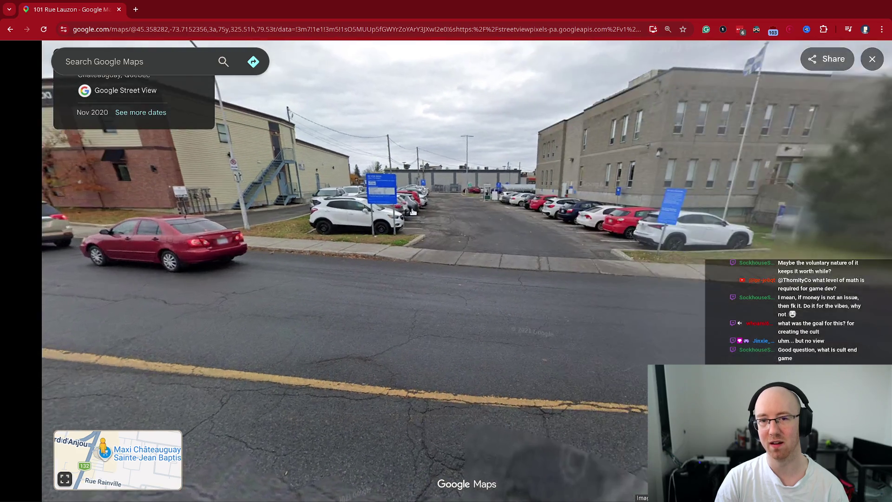
click(587, 197)
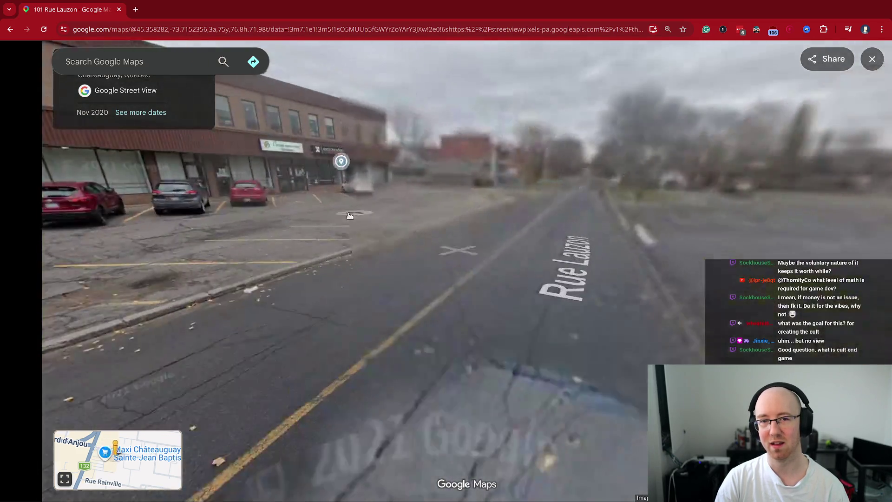
mouse_move(129, 314)
mouse_down()
mouse_move(119, 274)
mouse_move(466, 242)
mouse_up()
click(466, 242)
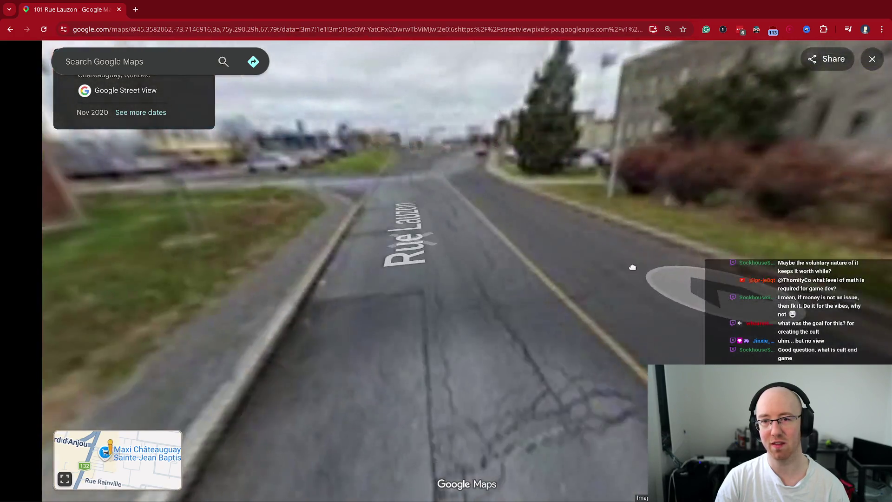
drag(632, 265, 581, 268)
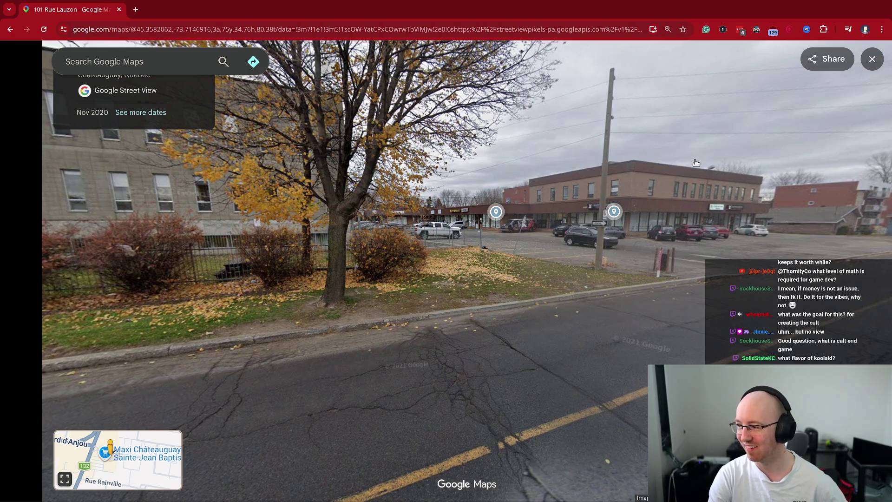
Step: Advance several panoramas along Rue Lauzon toward the two-storey brick commercial building
click(723, 325)
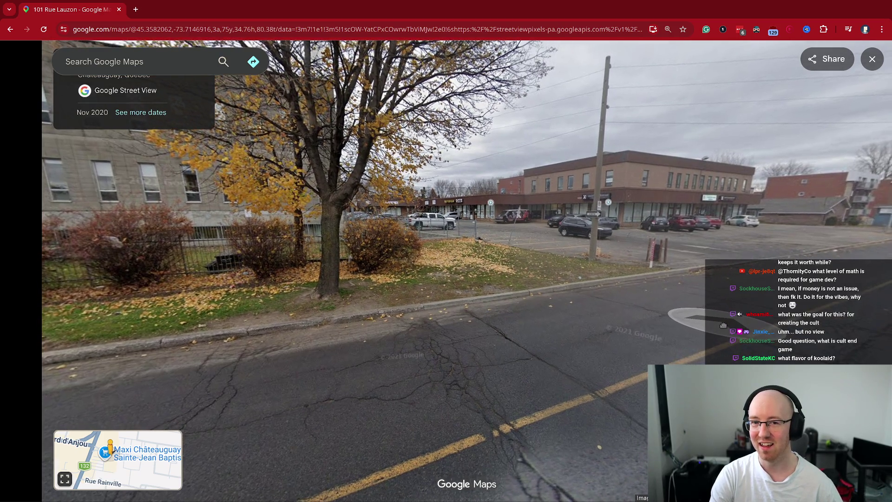
click(687, 317)
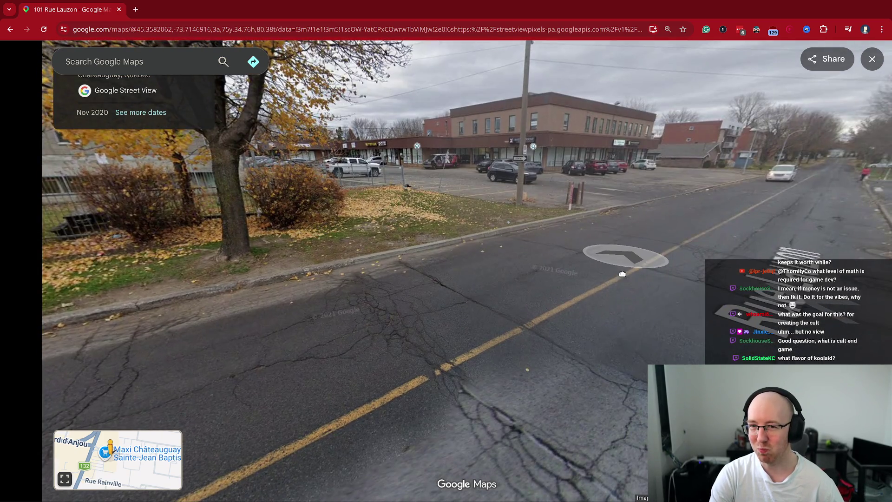
click(606, 281)
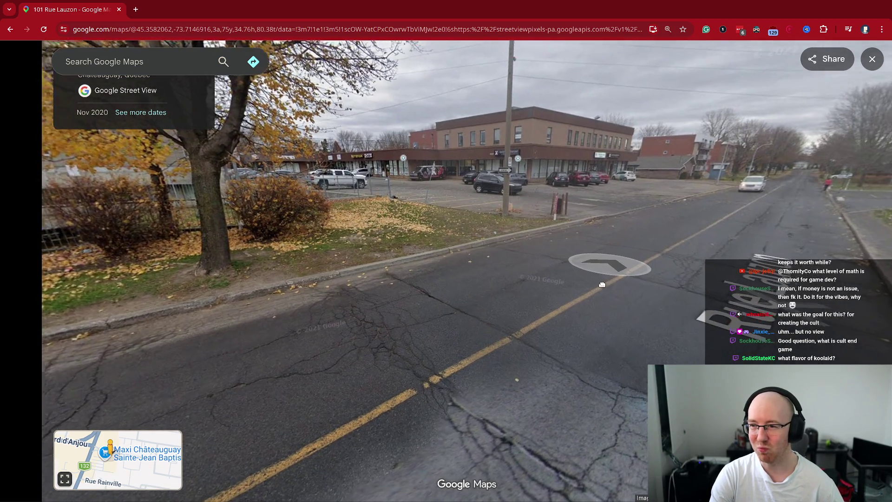
click(602, 265)
click(644, 286)
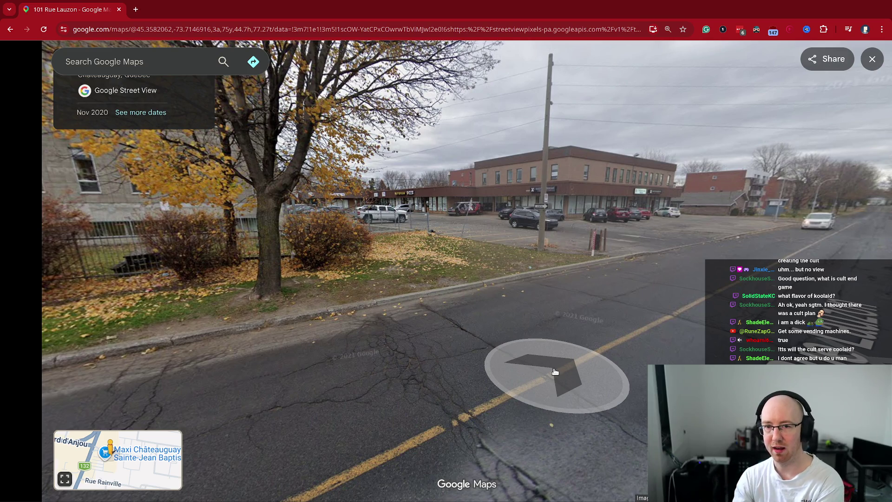
mouse_move(556, 168)
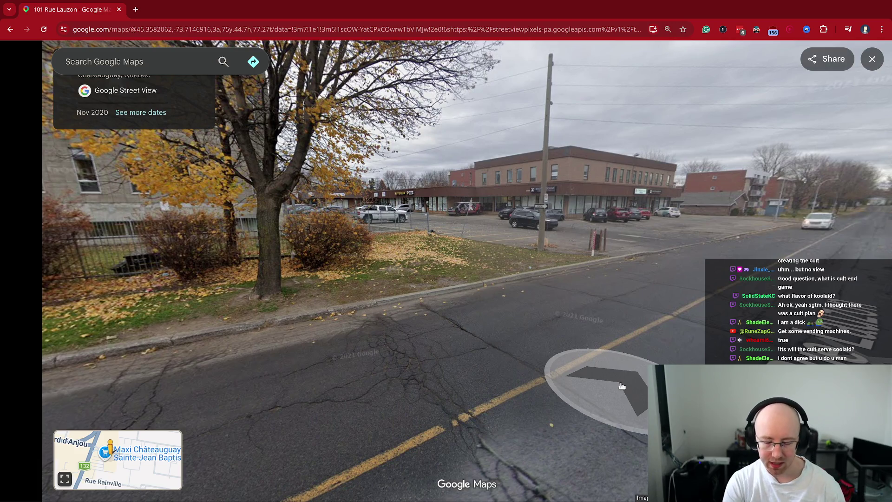
Step: Search Google for 'code factory ottawa' and open The Code Factory's CoworkBooking listing in a new tab
key(ctrl+l)
text(code f)
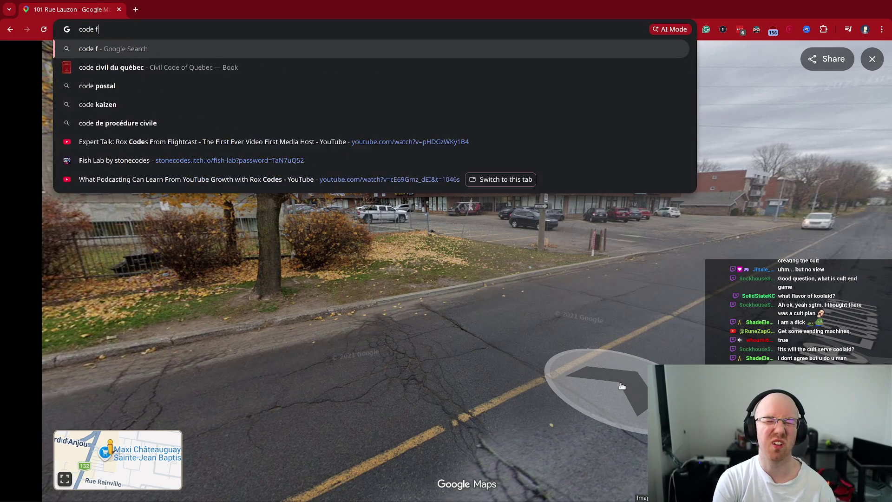
text(actory ottawa)
key(Return)
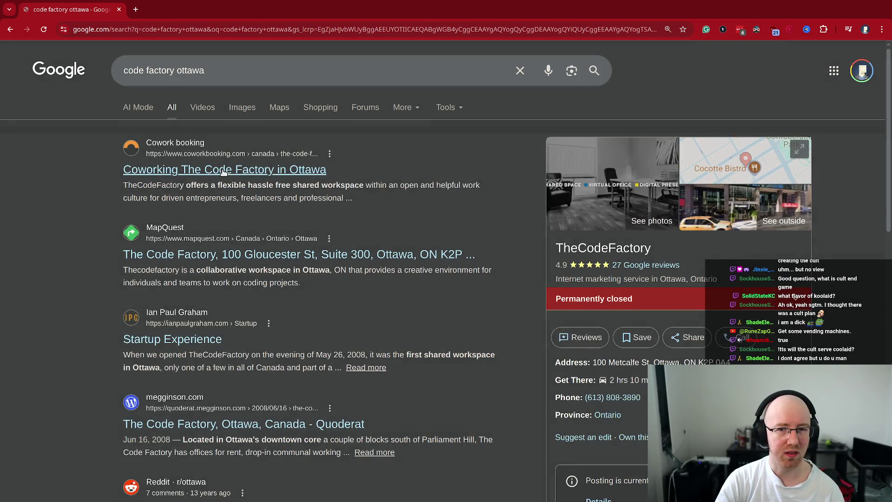
middle_click(221, 172)
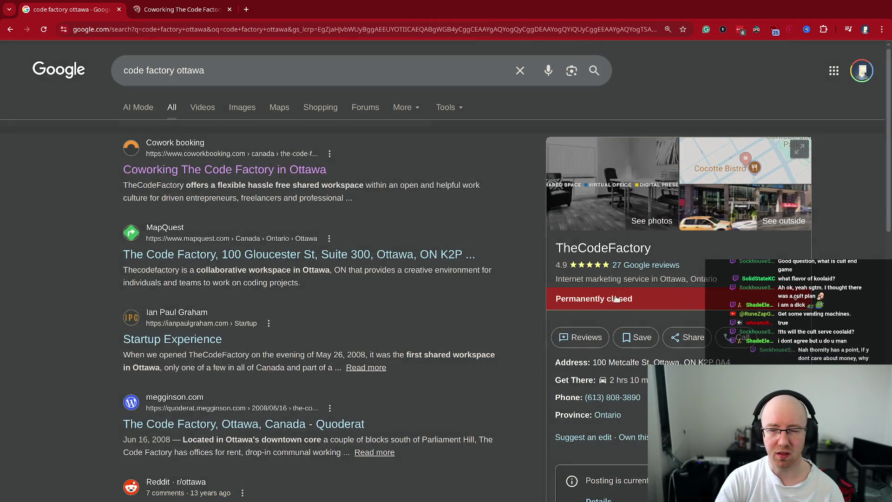
click(183, 5)
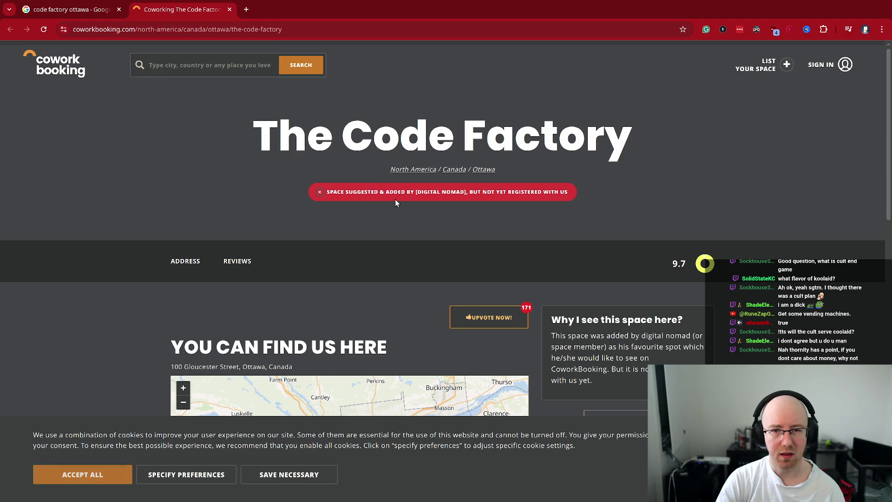
Step: Scroll The Code Factory listing to its footer, close it, and open the Startup Experience result in background
scroll(292, 257, down, 3)
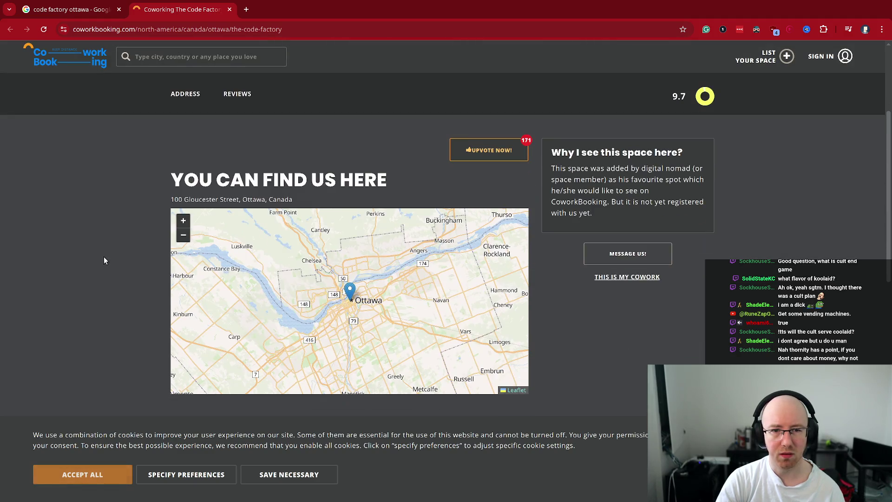
scroll(107, 249, down, 4)
scroll(123, 238, down, 3)
scroll(124, 232, down, 1)
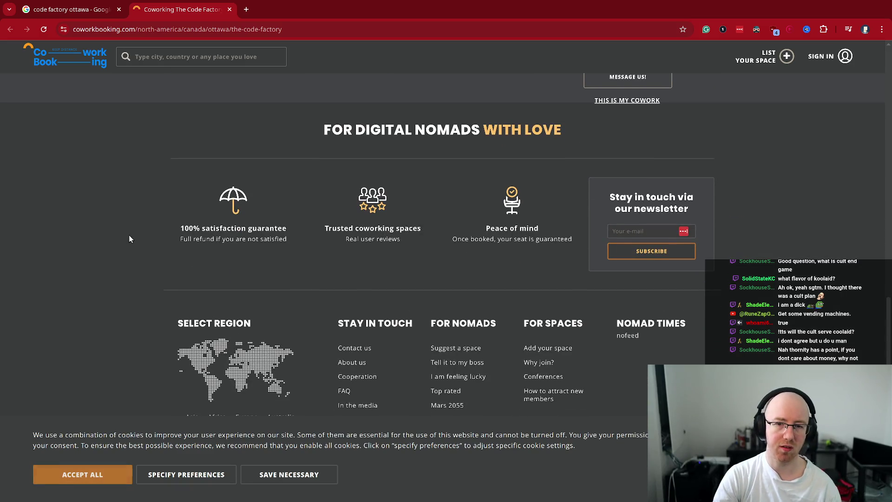
key(ctrl+w)
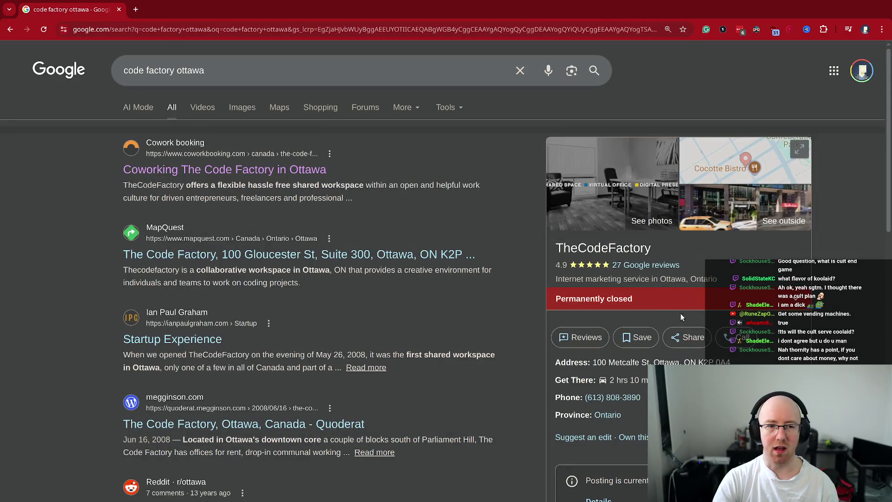
middle_click(176, 351)
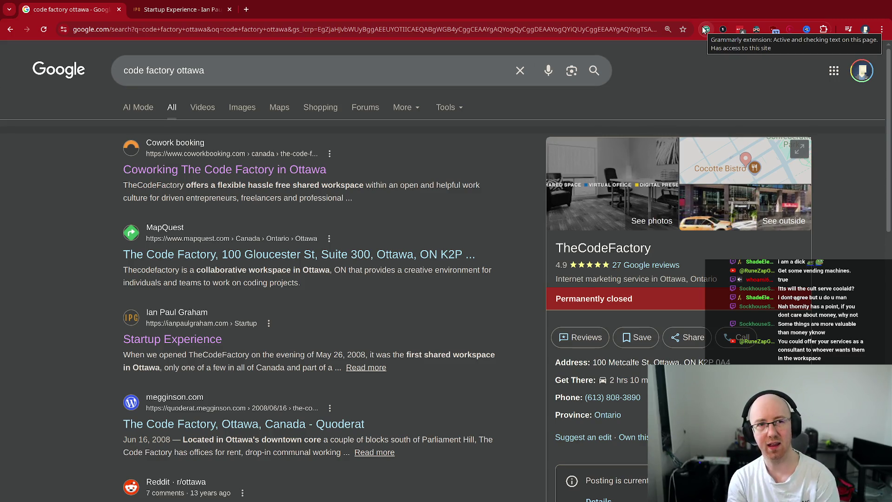
Step: Tile the Chrome search results window beside the Excalidraw brainstorm board
key(super+f)
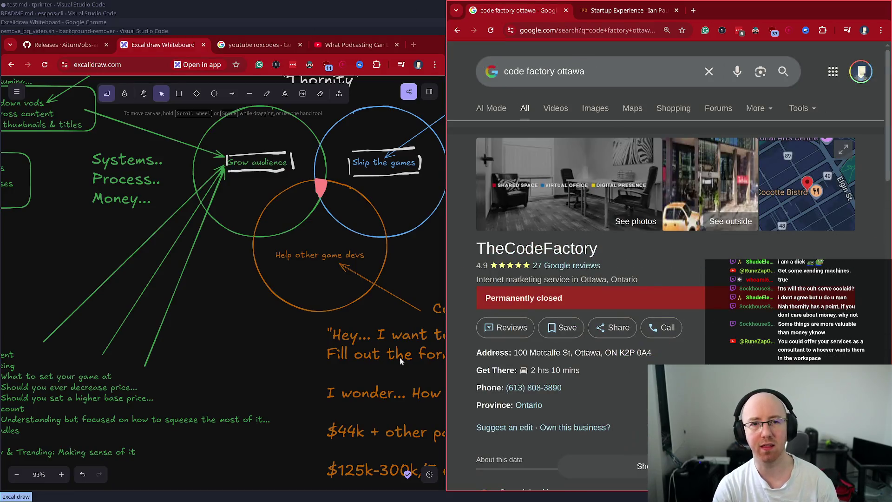
Step: Draw an orange arrow from 'Help other game devs' curving down-right to a new text note
key(super+f)
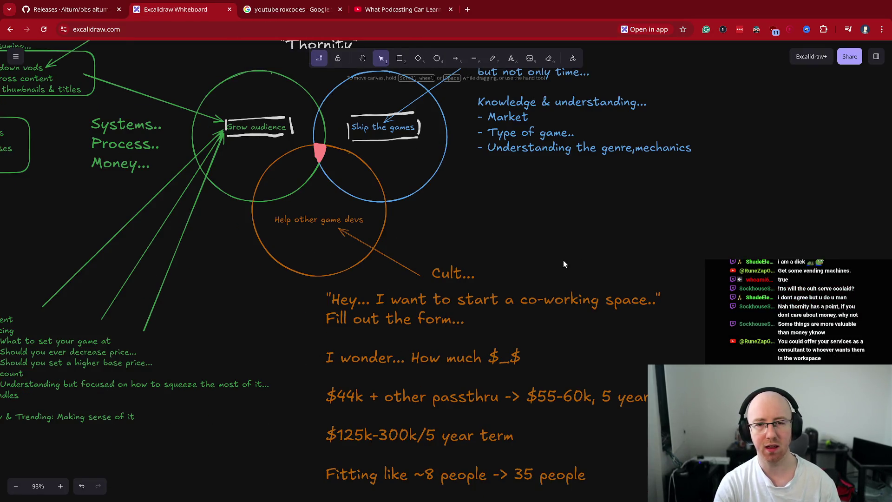
drag(563, 260, 599, 222)
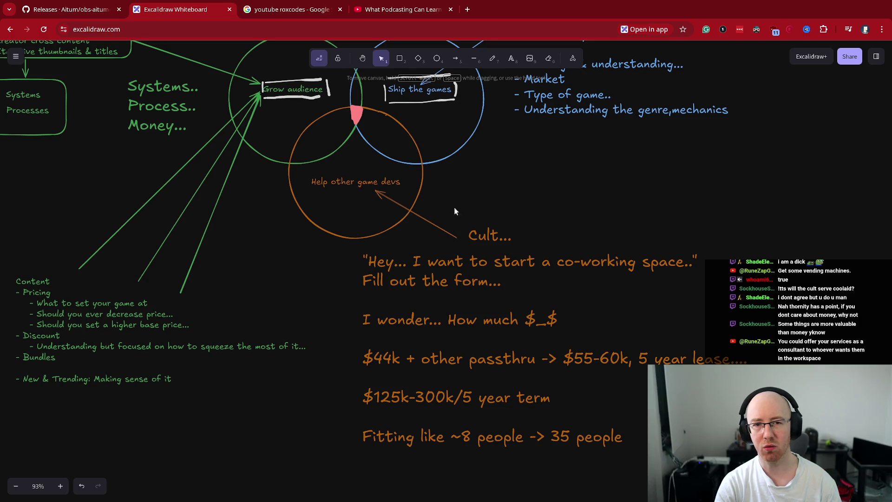
click(455, 58)
mouse_move(719, 174)
mouse_down()
mouse_move(446, 116)
mouse_move(414, 194)
mouse_move(404, 183)
mouse_up()
scroll(607, 215, right, 5)
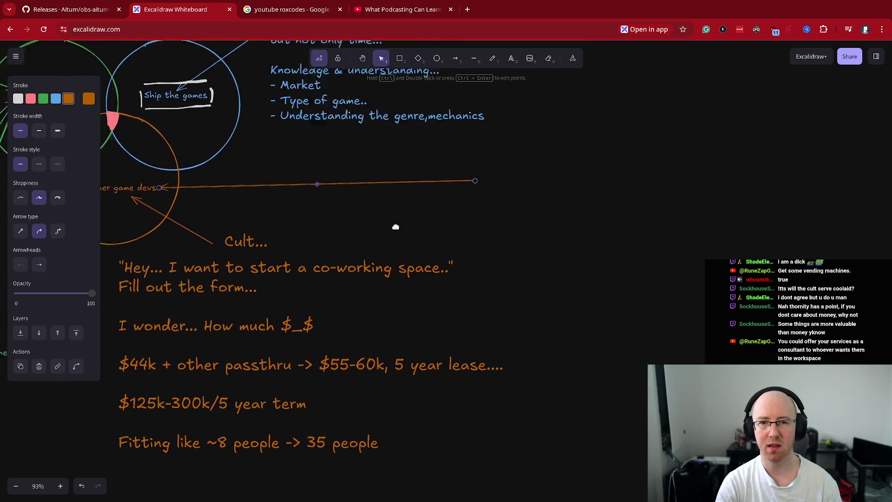
drag(536, 192, 649, 302)
mouse_move(433, 251)
mouse_down()
mouse_move(562, 220)
mouse_move(548, 207)
mouse_move(552, 201)
mouse_up()
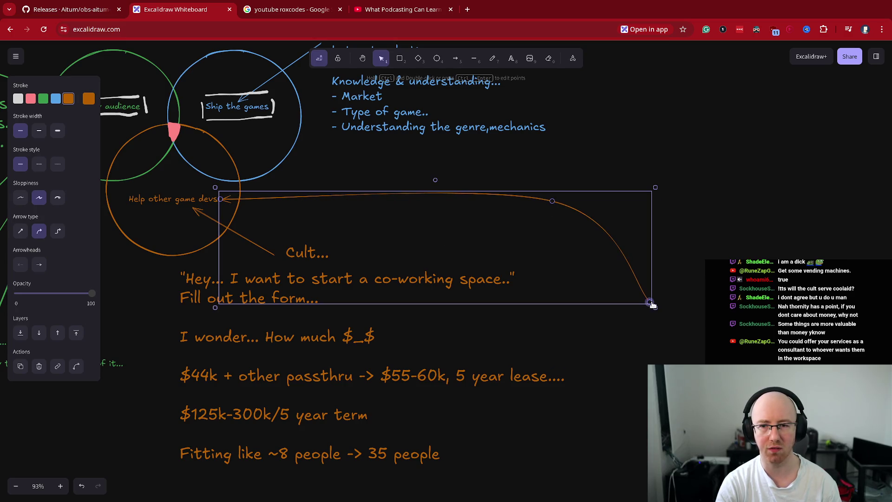
double_click(641, 316)
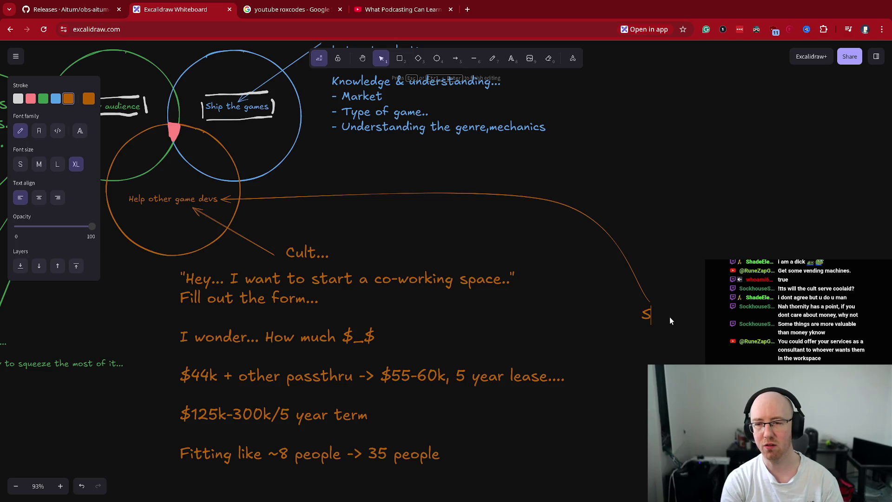
Step: Type the note heading 'Uni / Game design & game dev' at the arrow's end
text(ni)
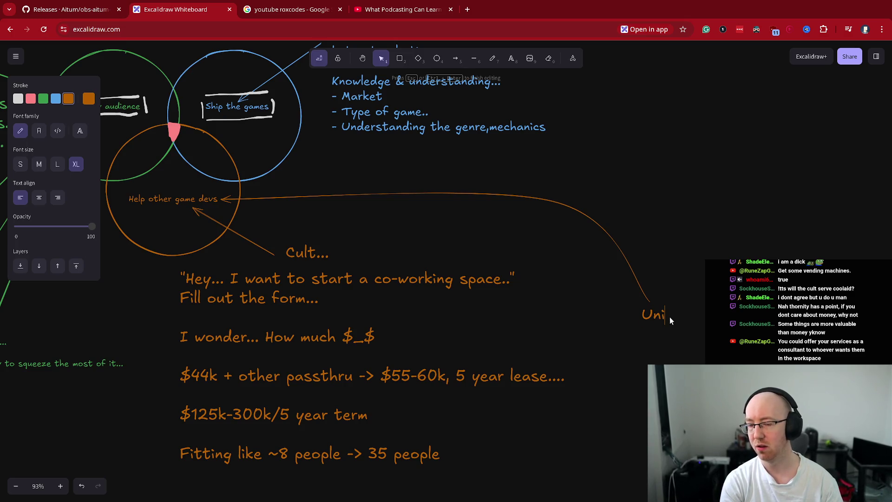
key(Return)
text(Game de)
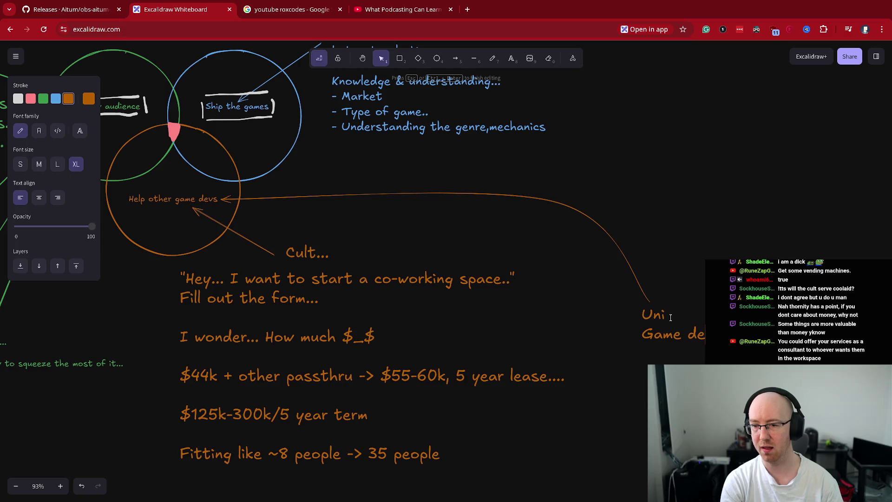
scroll(789, 141, right, 7)
scroll(788, 141, down, 2)
text(ign & game dev)
Step: Add the quote offering top-in-class students 1 year of dedicated space to make their dream possible
key(Return)
key(Return)
text("Cool. Whoeveri s to)
key(BackSpace)
key(BackSpace)
key(BackSpace)
text(is top in class or potential..)
key(Return)
text(Can just )
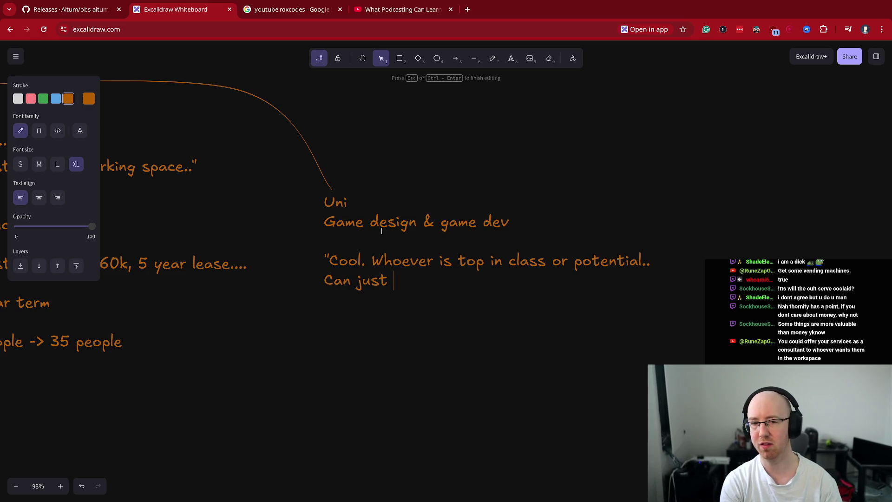
text(come here and get 1 year o)
key(BackSpace)
text(of dedicated space)
key(Return)
key(Return)
text(to go make their dream possible...")
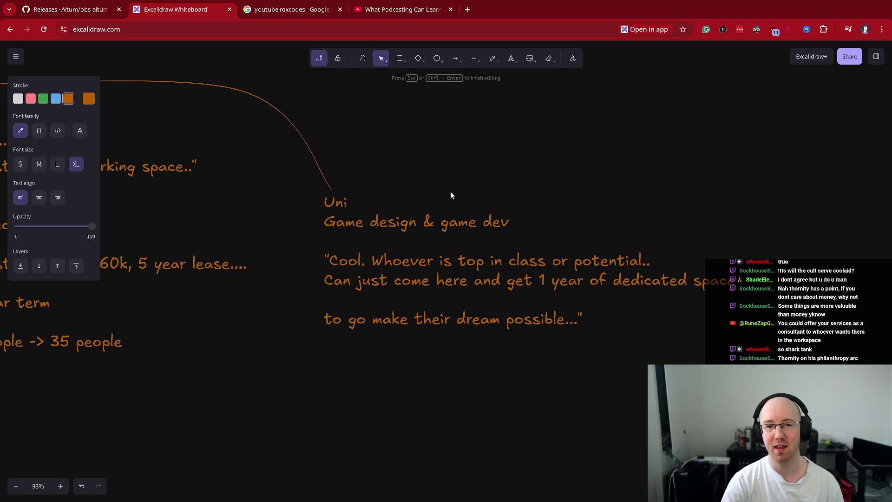
Step: Search 'foolbox' in a new browser tab and open the Foolbox channel on Twitch
ctrl+scroll(414, 384, down, 1)
scroll(307, 386, left, 5)
scroll(307, 385, up, 2)
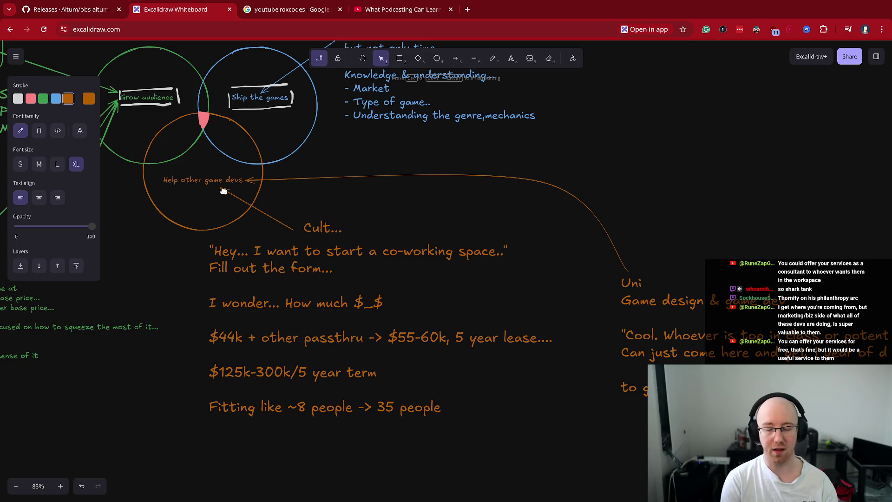
key(ctrl+t)
text(foolbox)
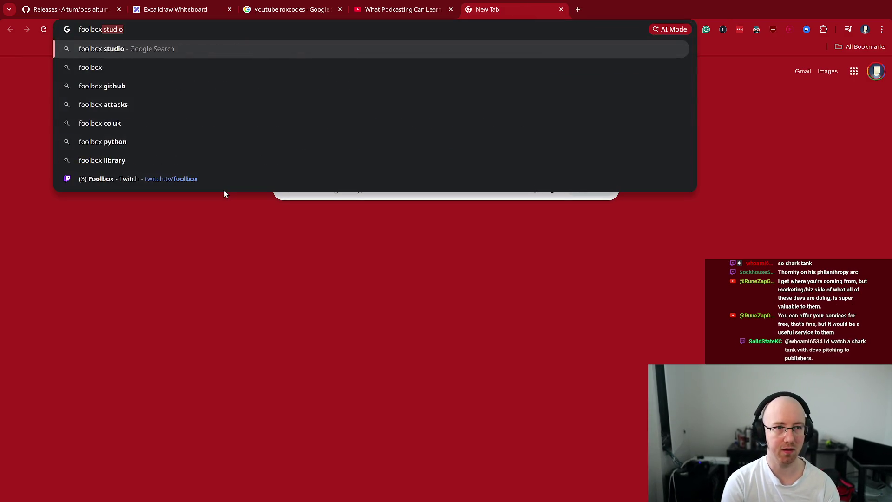
key(Return)
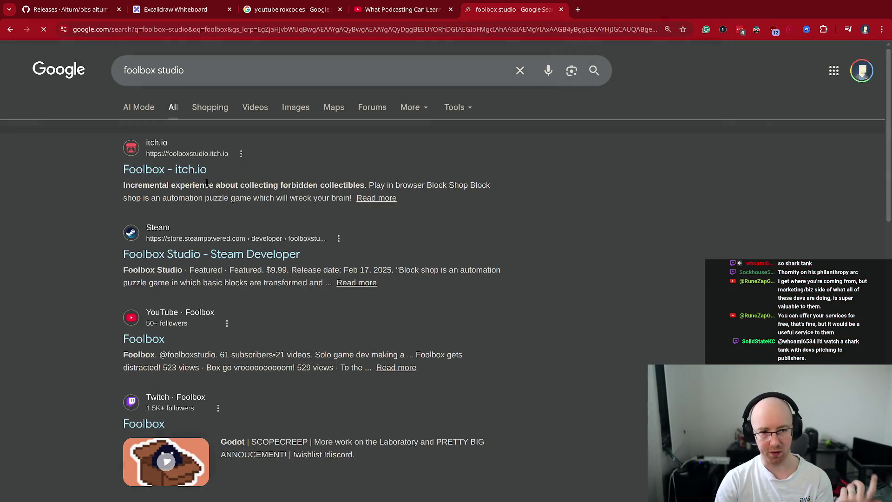
click(144, 424)
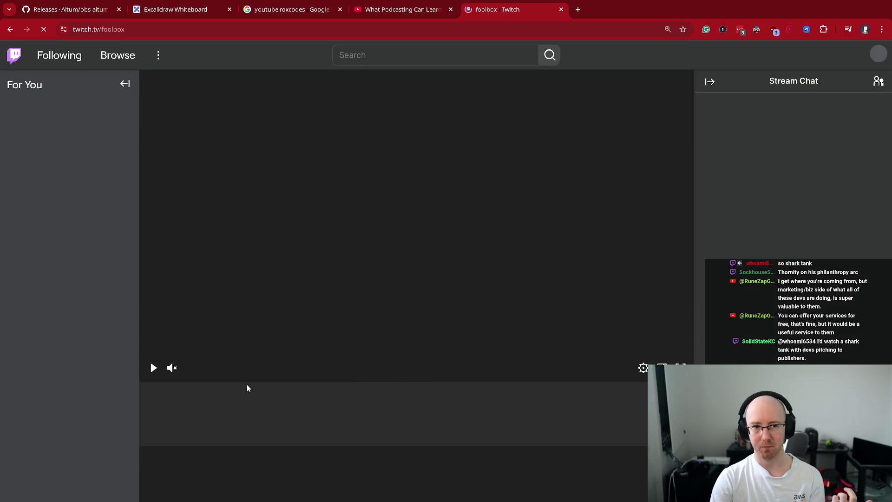
Step: Browse the Foolbox channel's home page, then return to the Excalidraw brainstorm board
scroll(383, 385, down, 3)
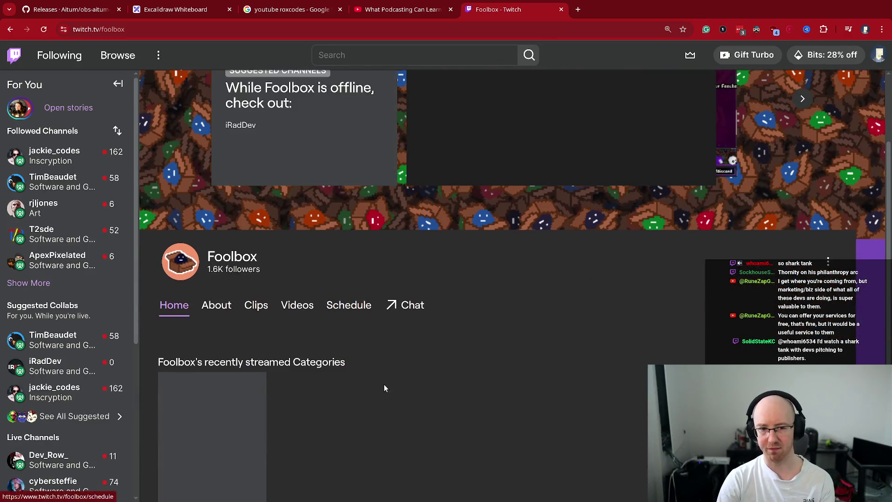
scroll(384, 385, down, 1)
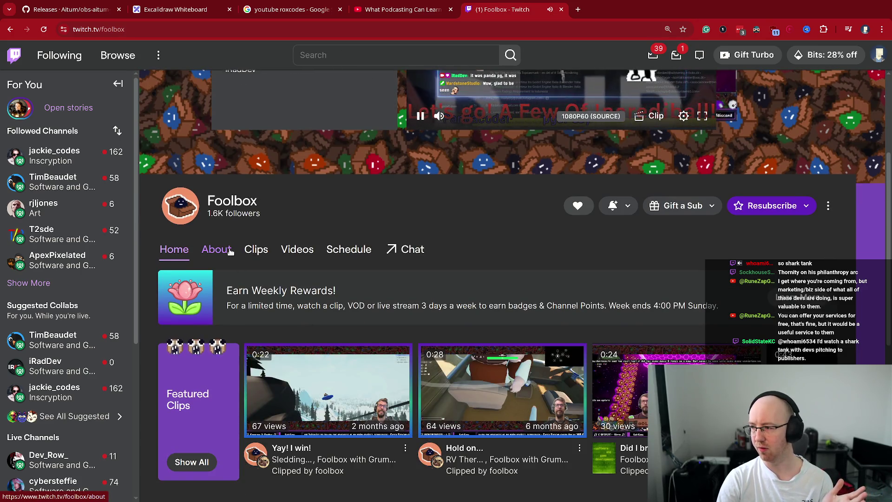
scroll(371, 269, up, 2)
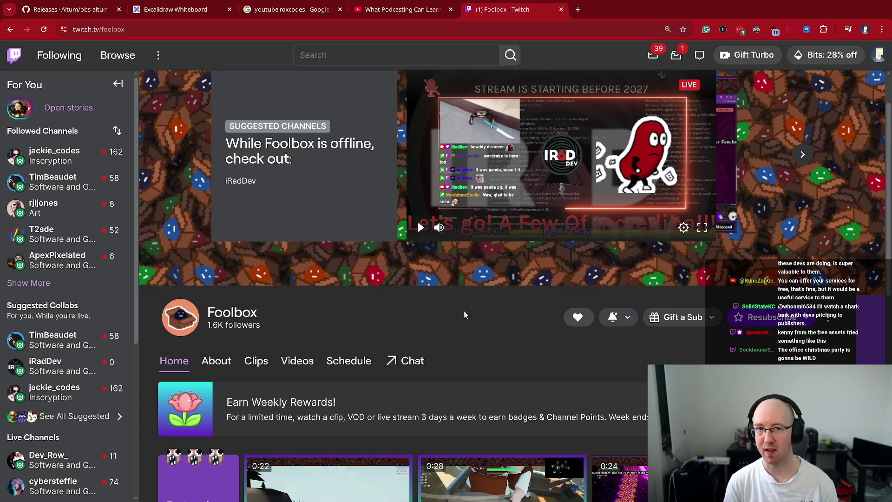
key(ctrl+shift+Tab)
key(ctrl+shift+Tab)
key(ctrl+shift+Tab)
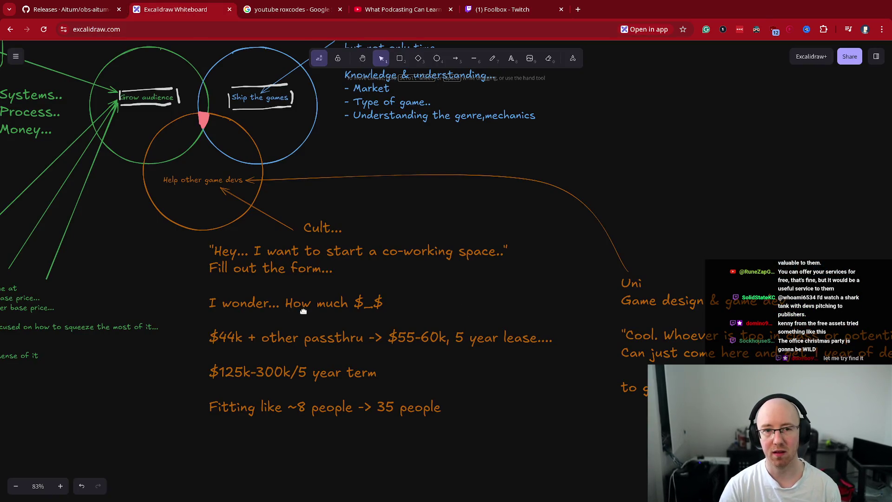
click(184, 181)
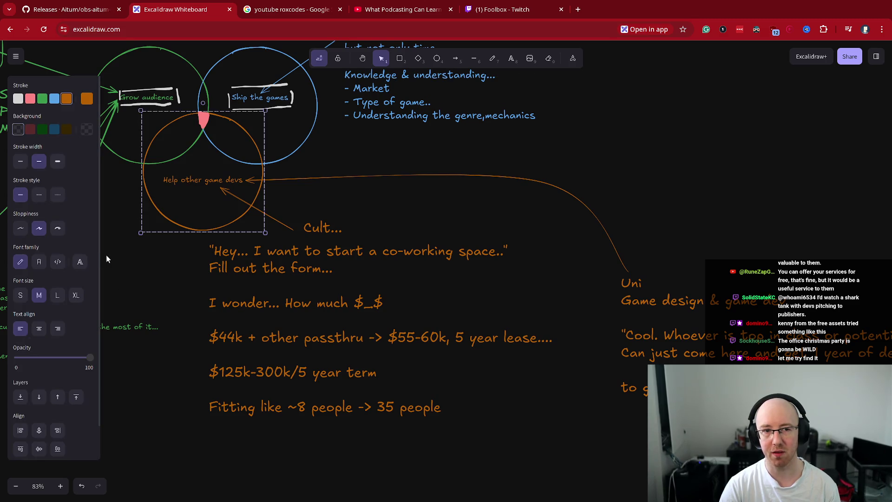
click(135, 262)
click(274, 359)
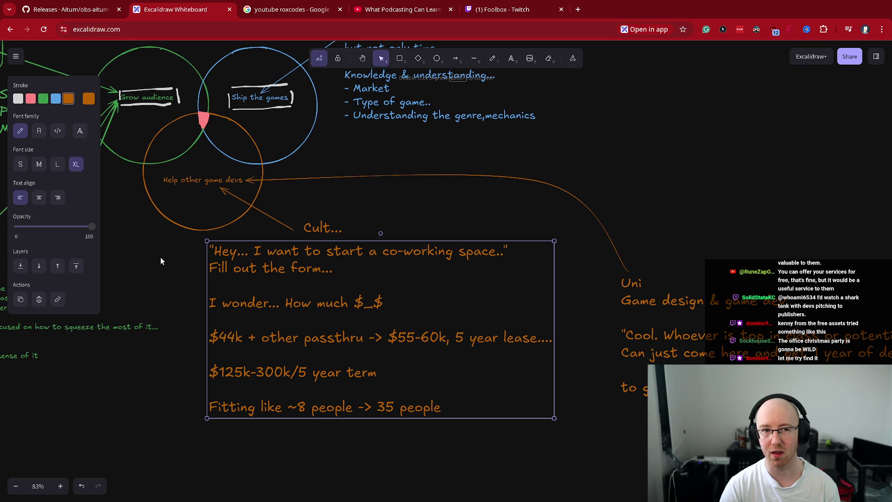
scroll(160, 257, up, 2)
click(209, 165)
click(338, 168)
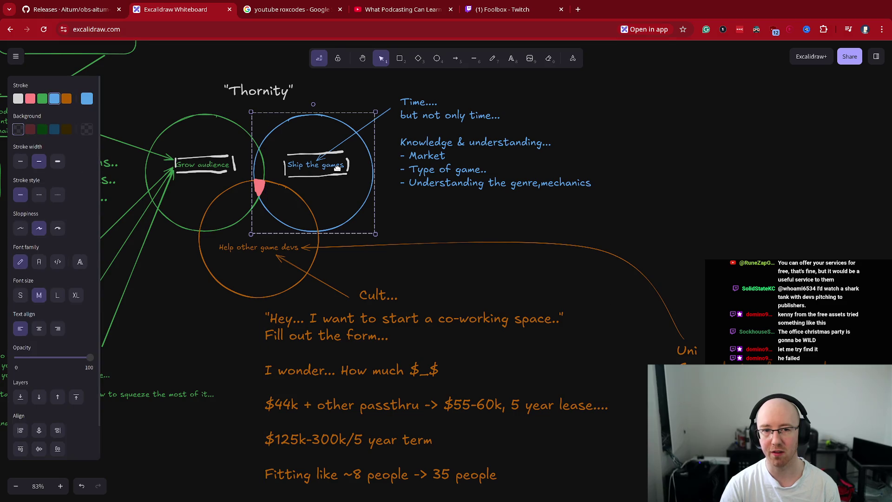
click(775, 188)
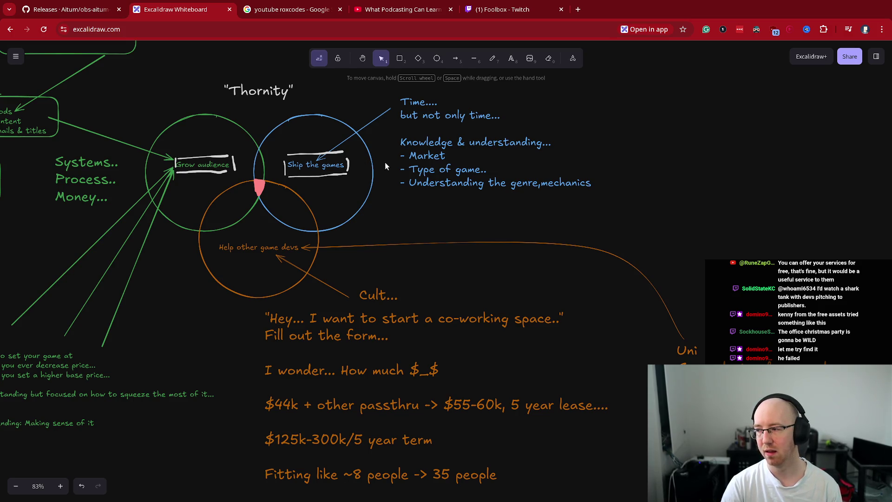
click(267, 240)
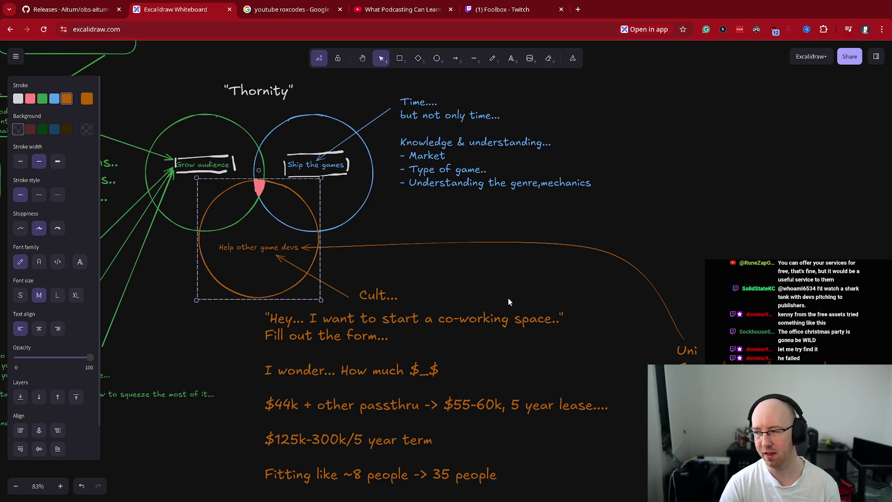
click(202, 165)
shift+click(338, 173)
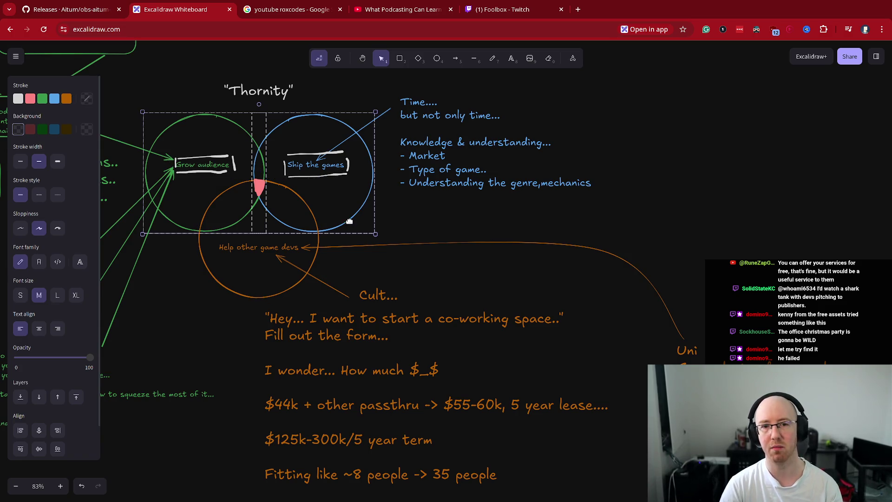
click(447, 320)
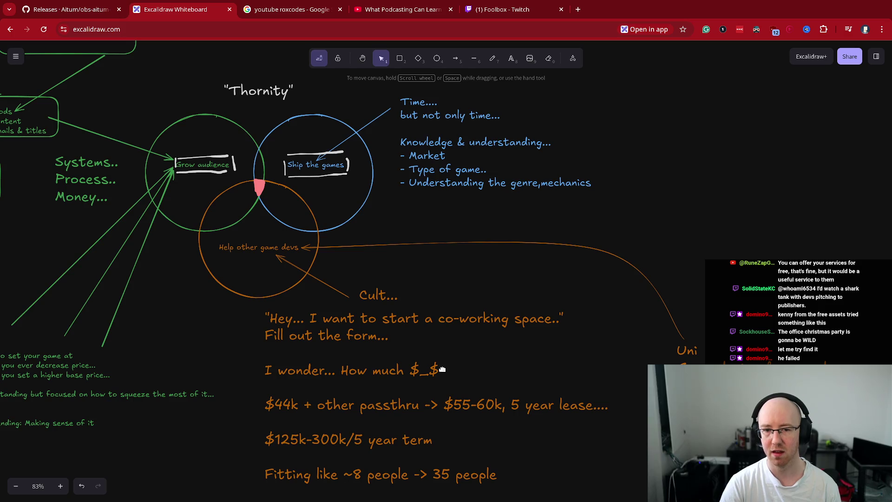
drag(746, 208, 747, 209)
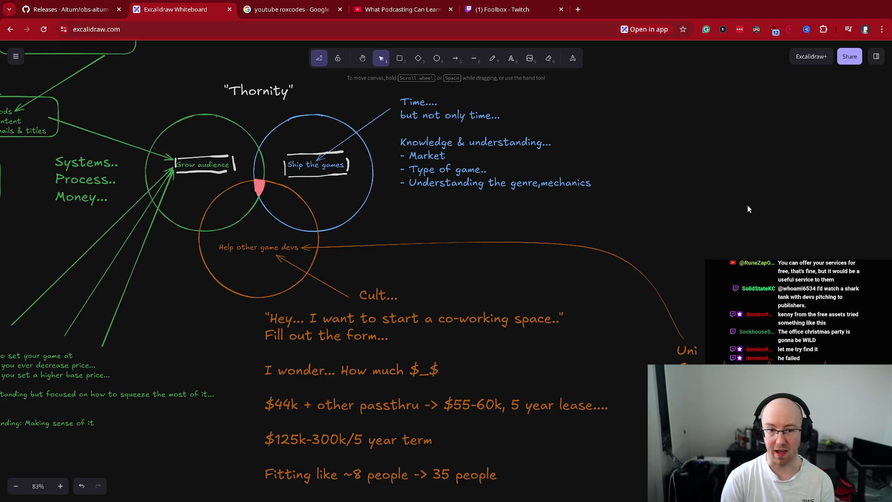
drag(847, 269, 821, 172)
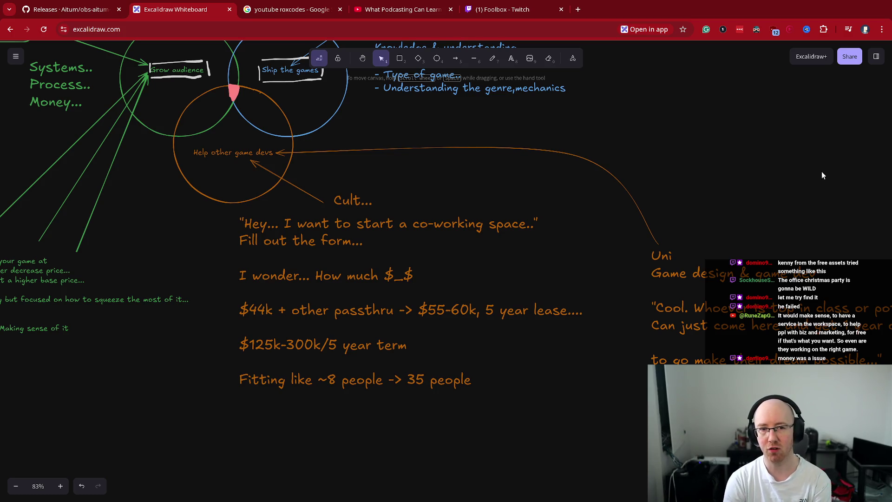
drag(188, 88, 201, 211)
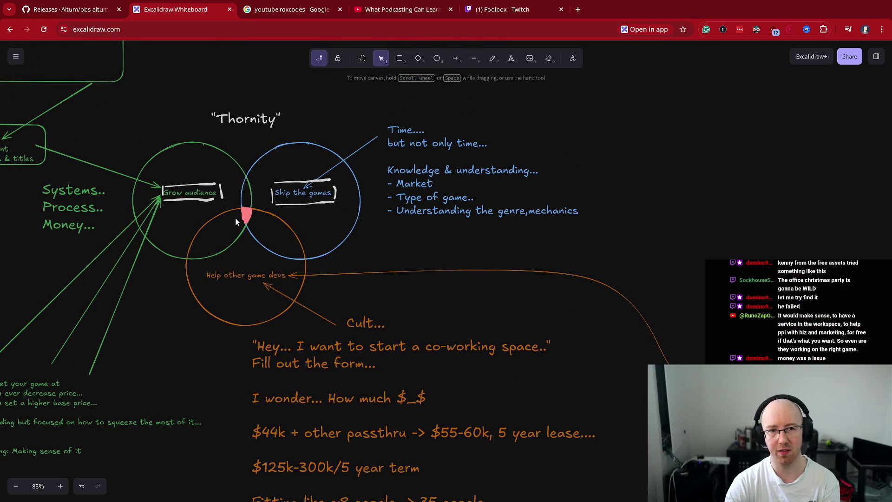
click(256, 284)
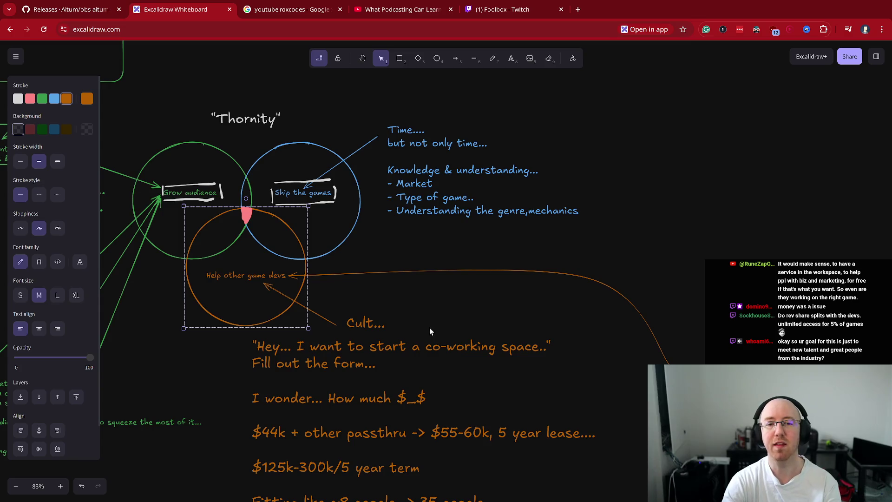
Step: Append 'joking...' to the orange note so it reads 'Cult...joking...'
double_click(382, 322)
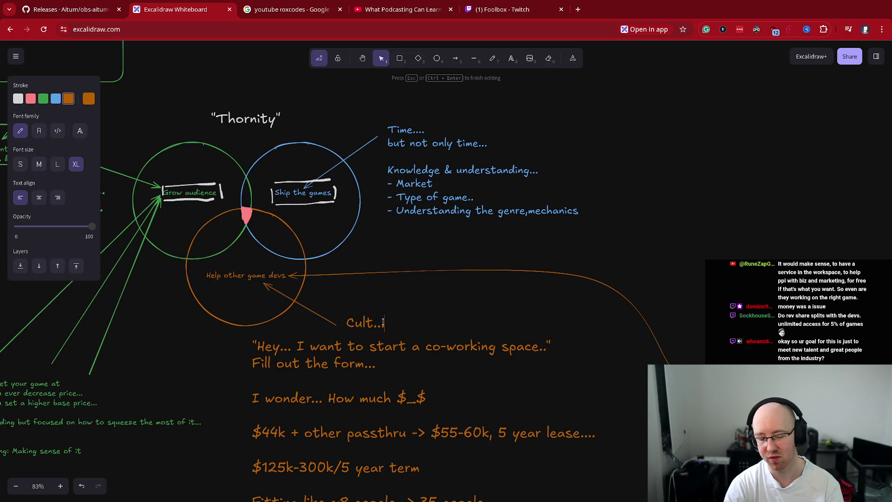
text(joking...)
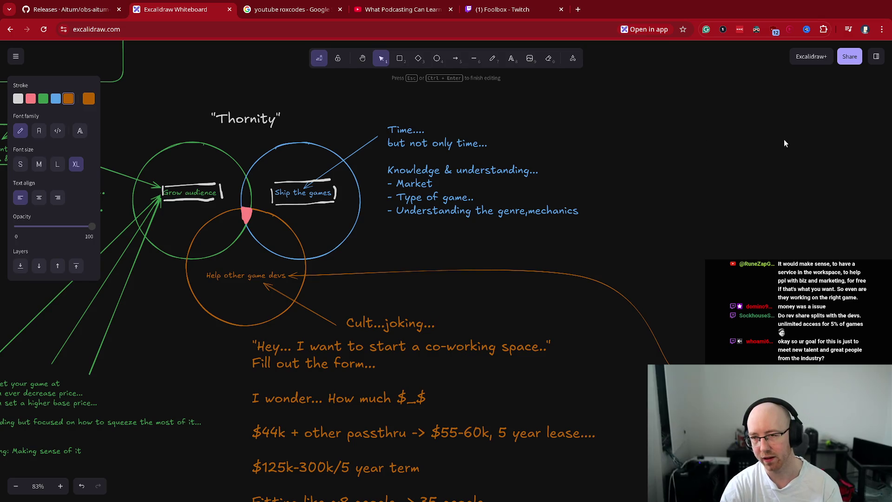
click(784, 143)
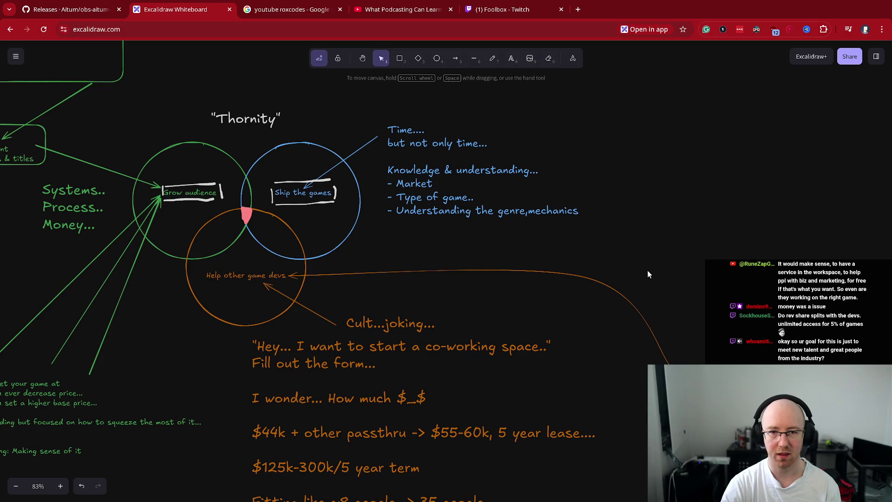
drag(648, 269, 672, 191)
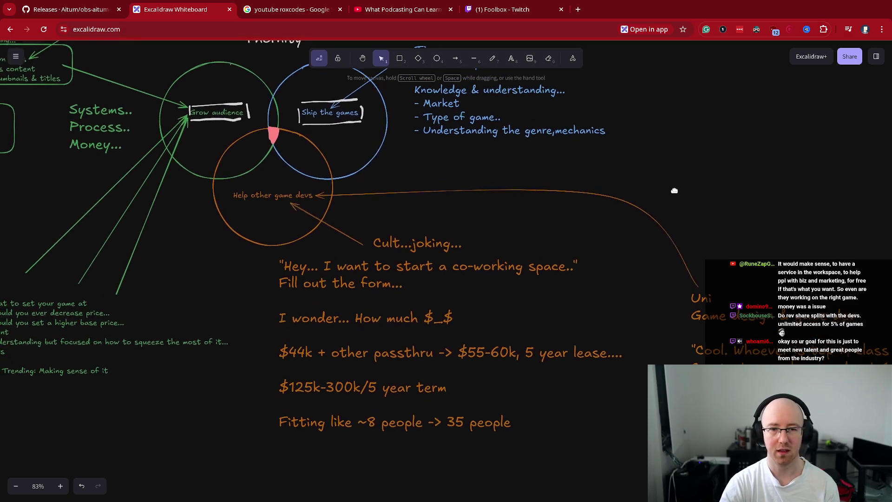
click(393, 248)
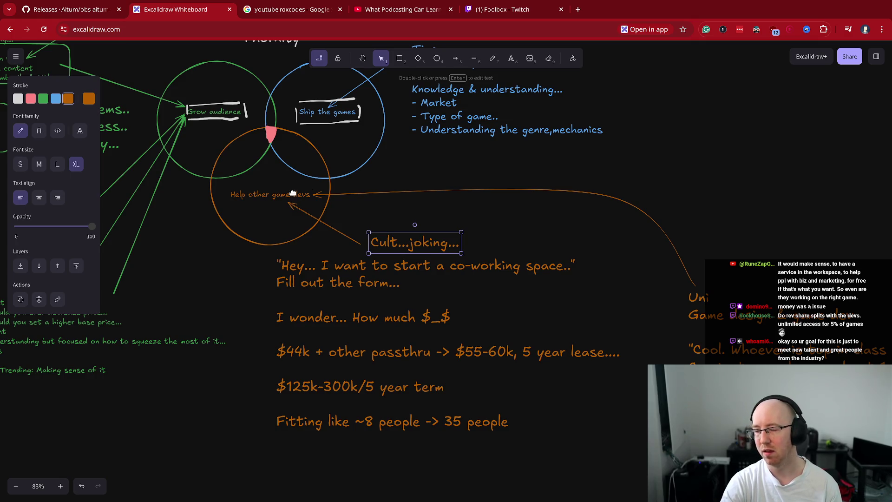
click(293, 193)
click(707, 172)
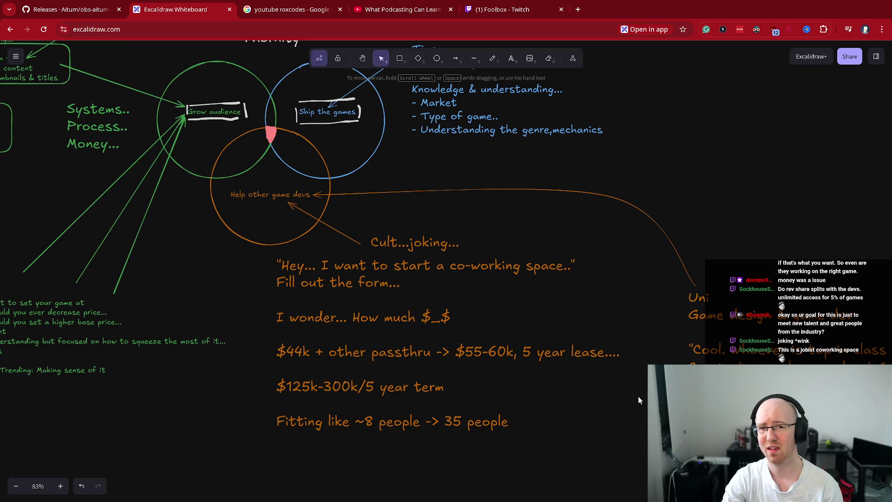
double_click(750, 126)
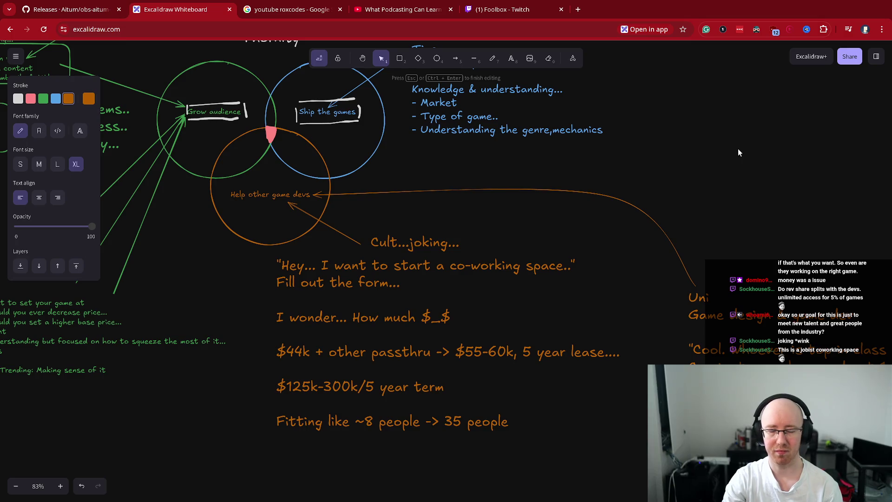
key(Escape)
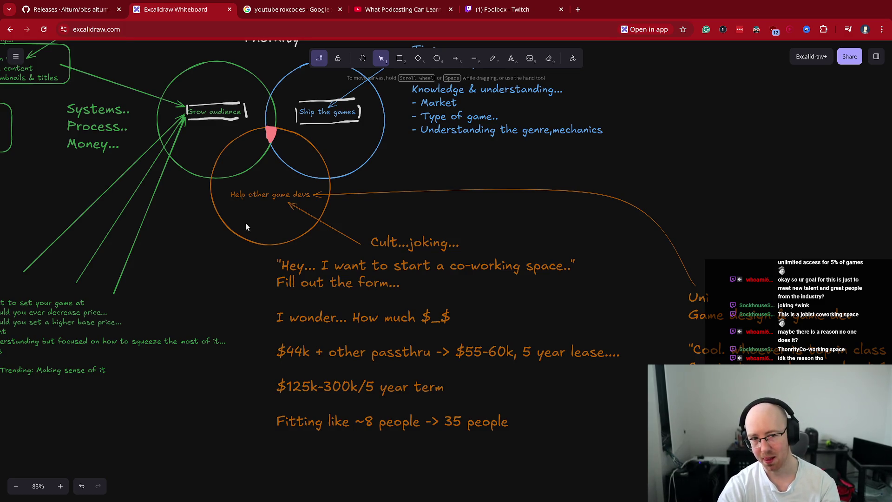
click(257, 203)
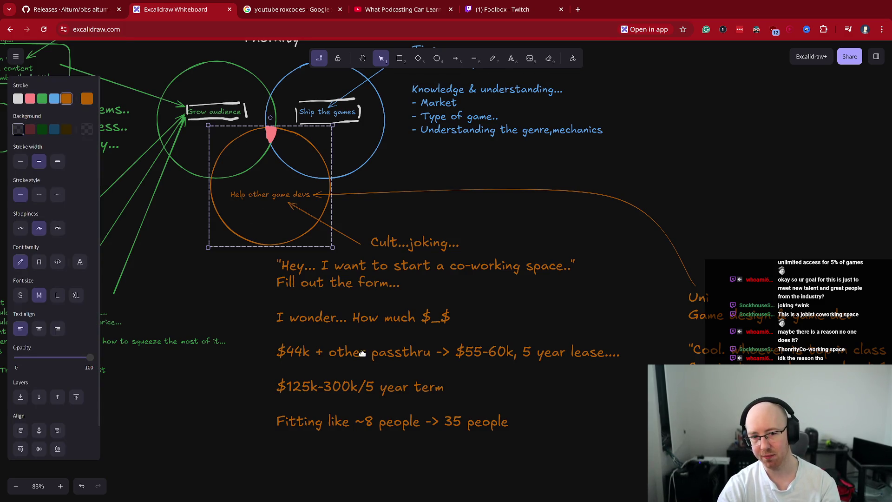
click(338, 384)
double_click(344, 384)
click(346, 385)
click(357, 386)
key(shift+Home)
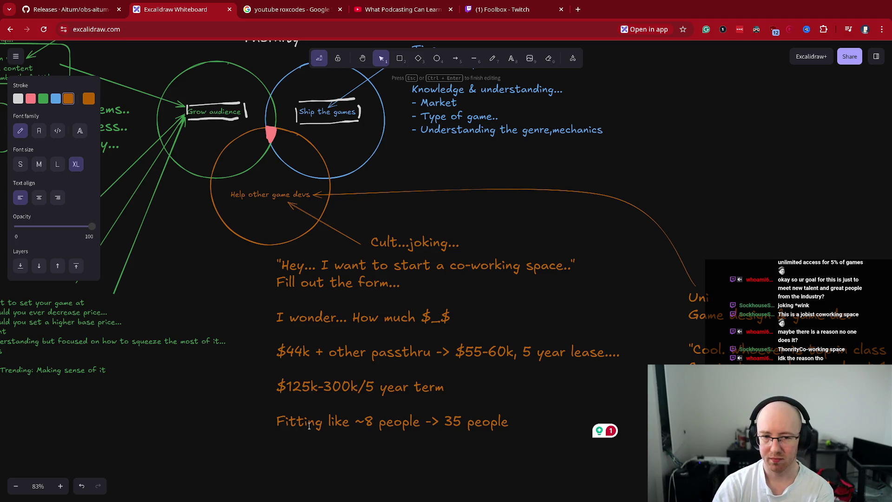
click(235, 396)
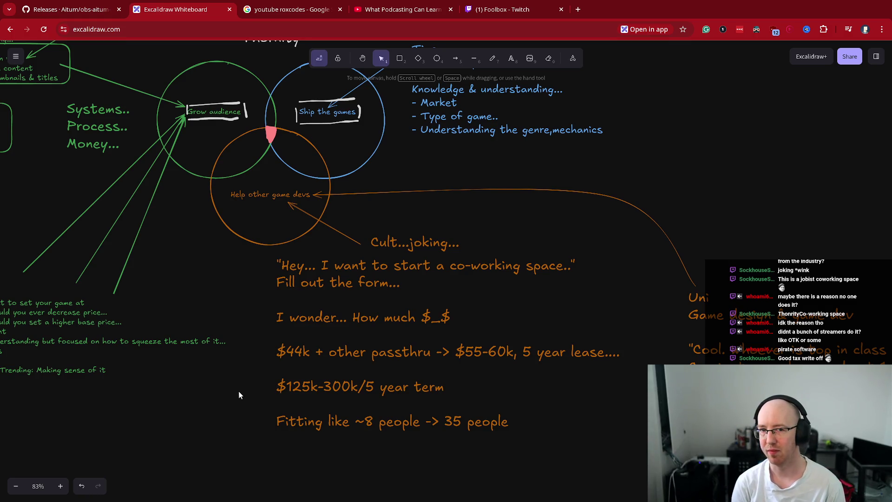
click(275, 127)
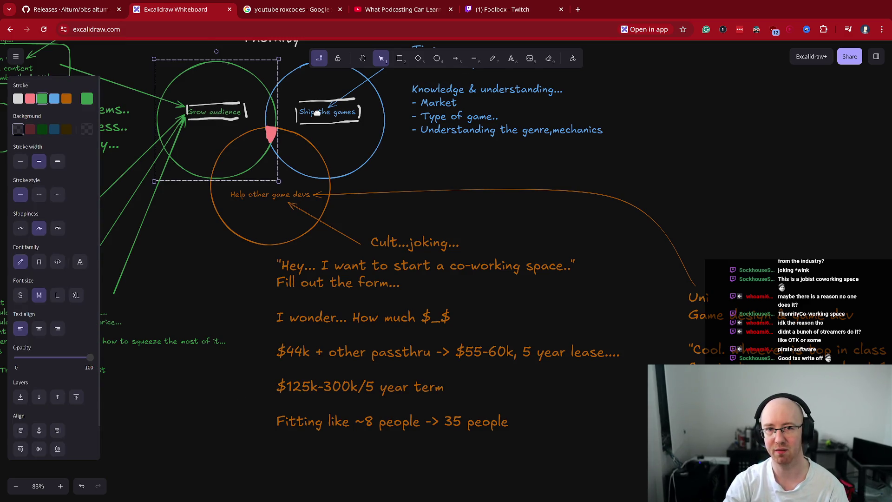
shift+click(316, 113)
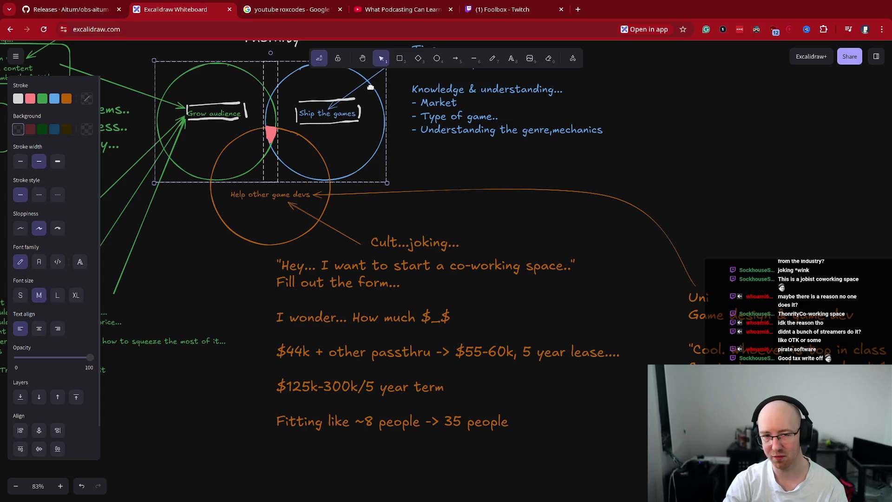
click(274, 197)
key(Escape)
click(455, 58)
drag(219, 214, 188, 120)
drag(205, 168, 150, 205)
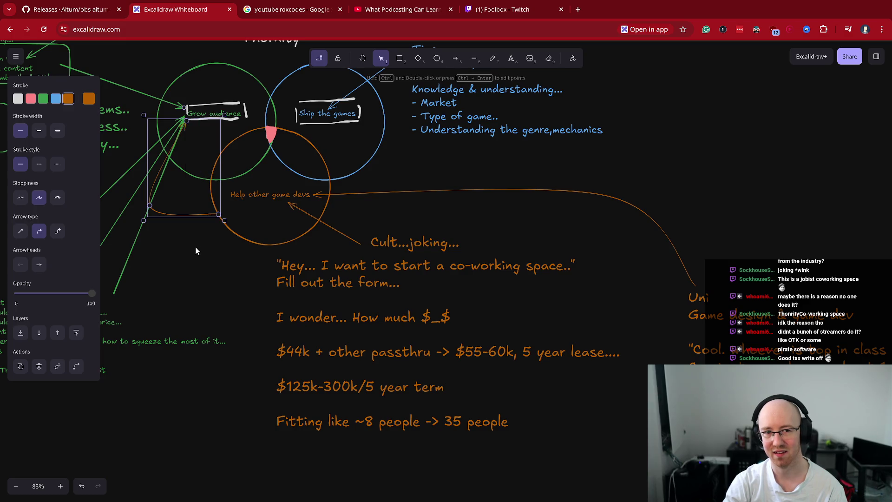
key(Delete)
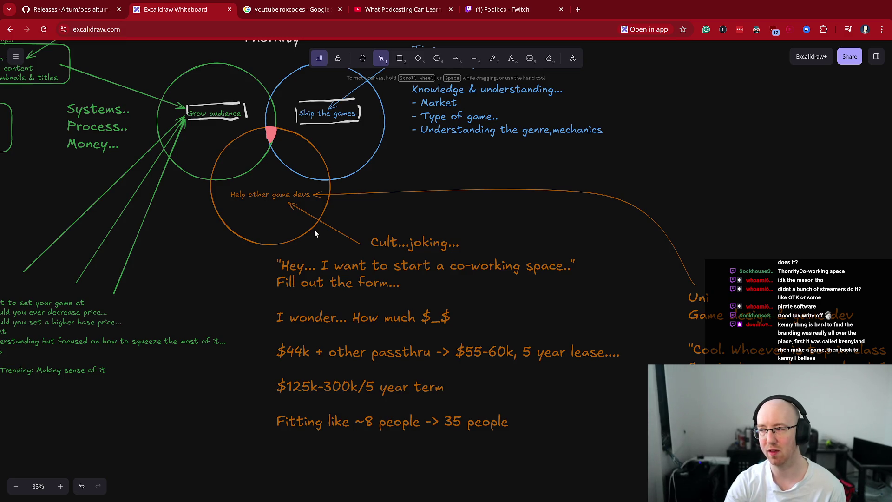
Step: Add a two-line 'Game Review / Audience' note near the Content notes and shift it left
click(268, 193)
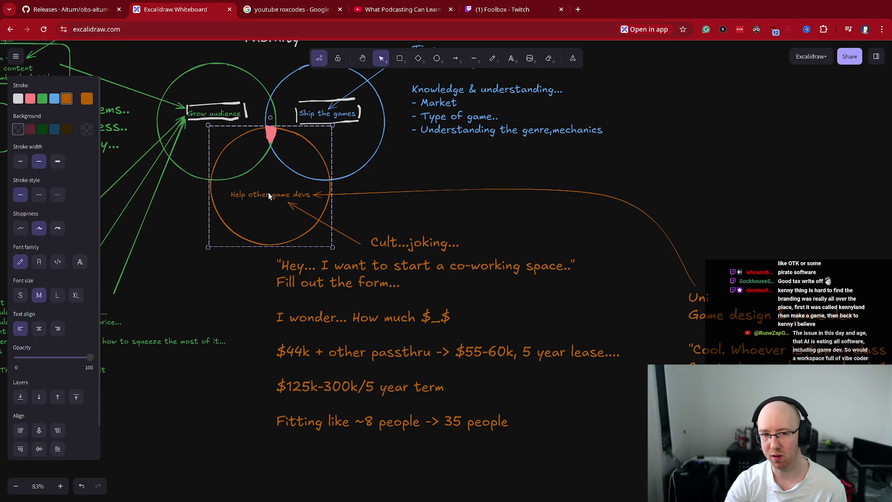
click(206, 115)
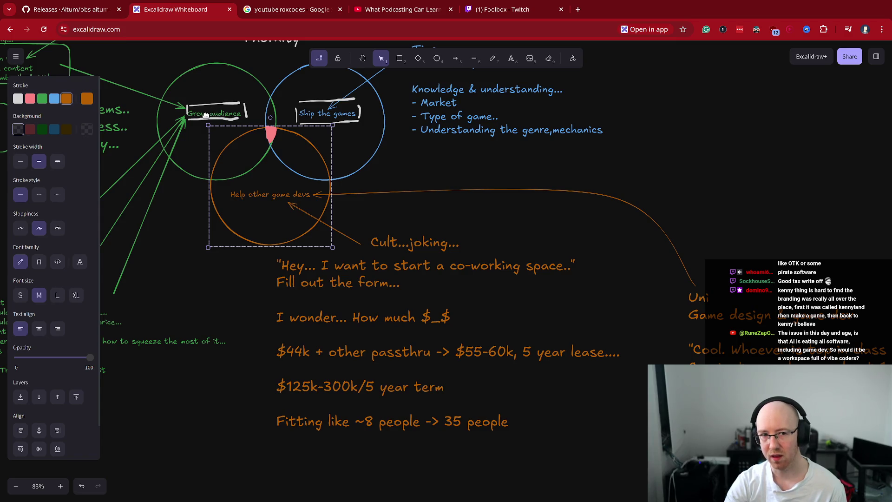
drag(171, 227, 404, 341)
drag(458, 398, 333, 303)
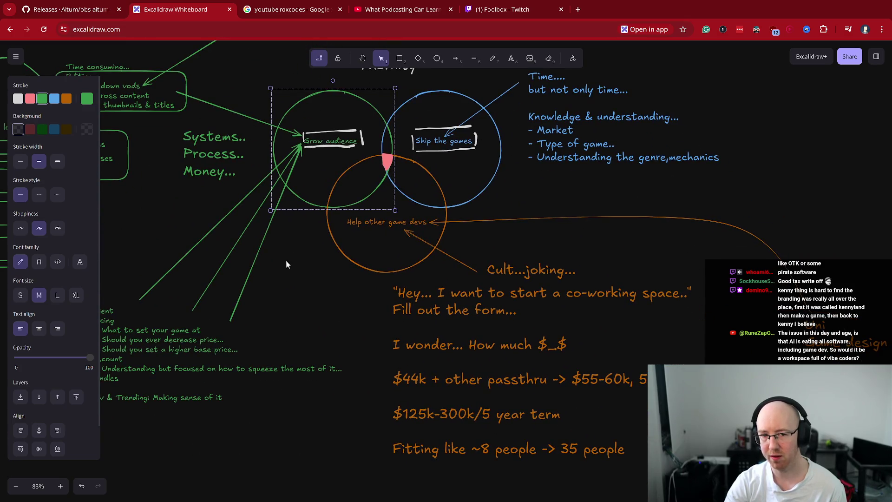
click(288, 274)
double_click(293, 297)
double_click(294, 294)
text(Game Review)
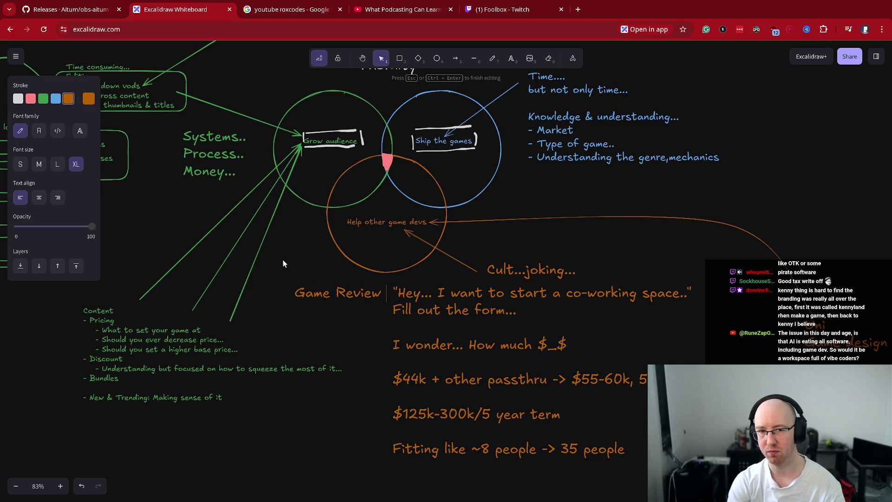
key(Return)
text(Audience)
click(288, 296)
mouse_move(324, 305)
mouse_down()
mouse_move(266, 303)
mouse_move(298, 302)
mouse_up()
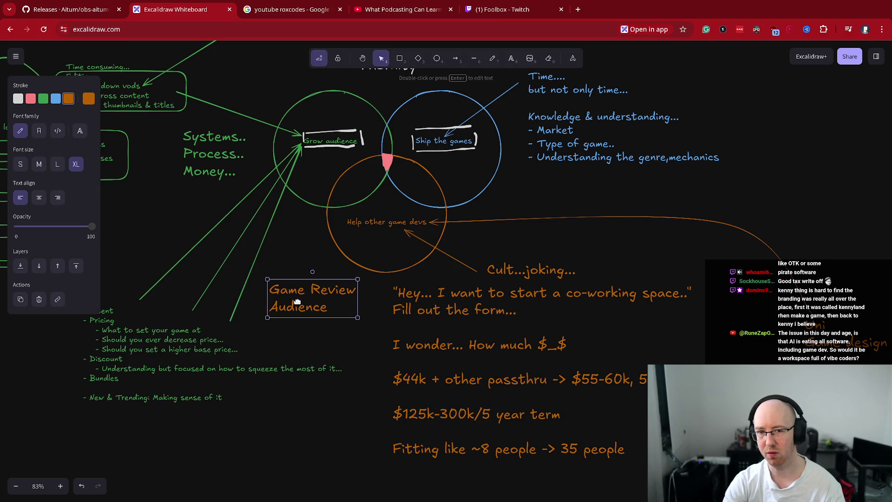
Step: Draw an orange arrow from 'Help other game devs' to the note, nudge it up-right, then delete both
click(384, 224)
click(406, 88)
click(456, 58)
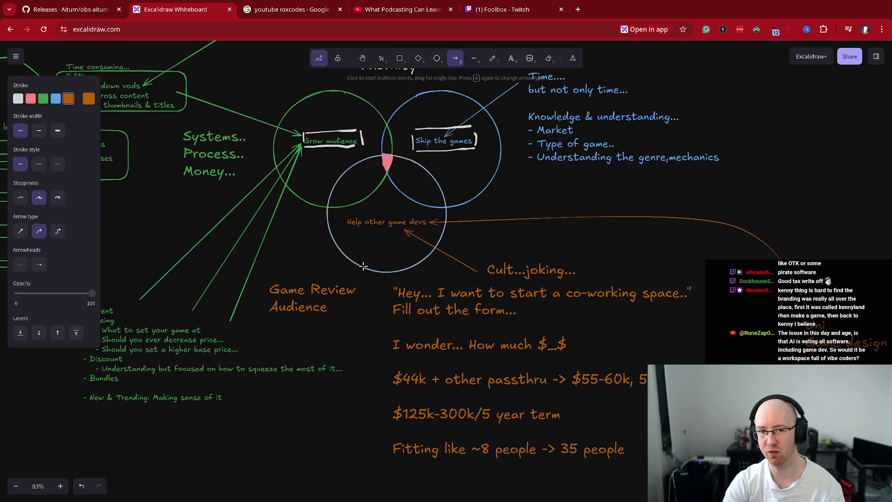
drag(354, 230, 329, 278)
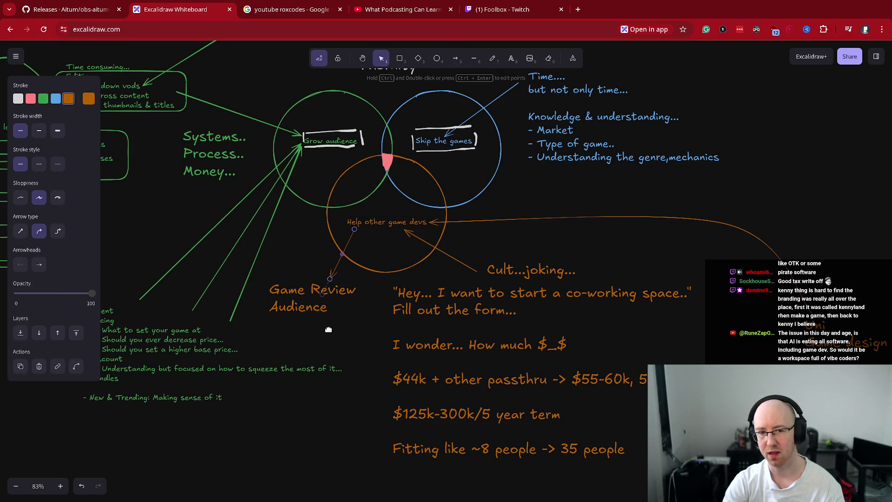
click(325, 297)
mouse_move(302, 299)
mouse_down()
mouse_move(326, 291)
mouse_move(312, 292)
mouse_up()
key(Delete)
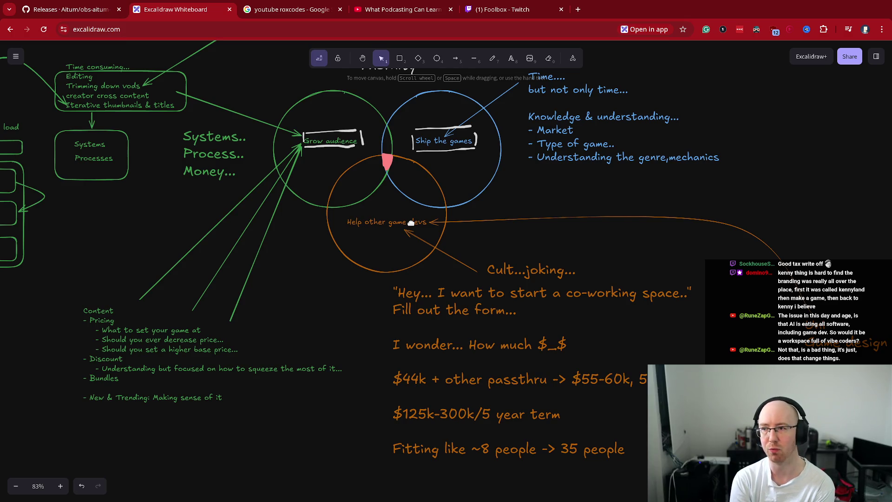
Step: Open the Dev Dream Pod YouTube channel from its link
click(410, 223)
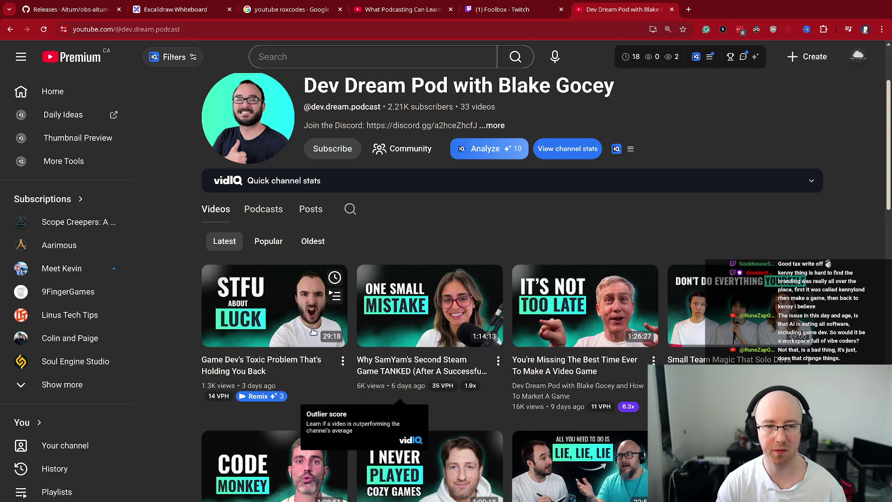
Step: Open the 'STFU about Luck' video in its own tab and pause it
middle_click(274, 316)
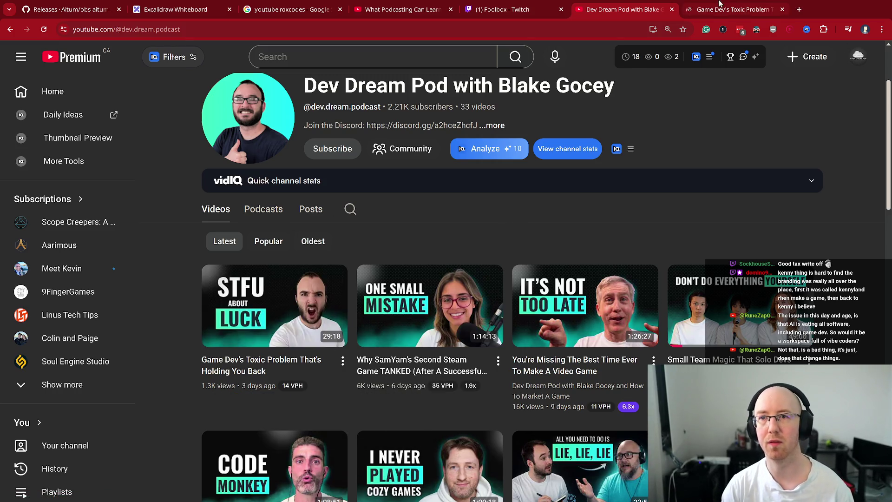
click(731, 10)
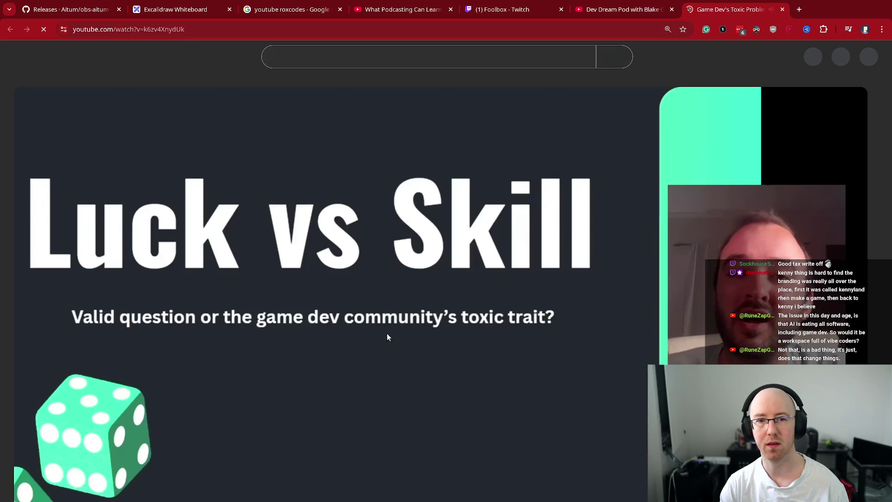
click(479, 298)
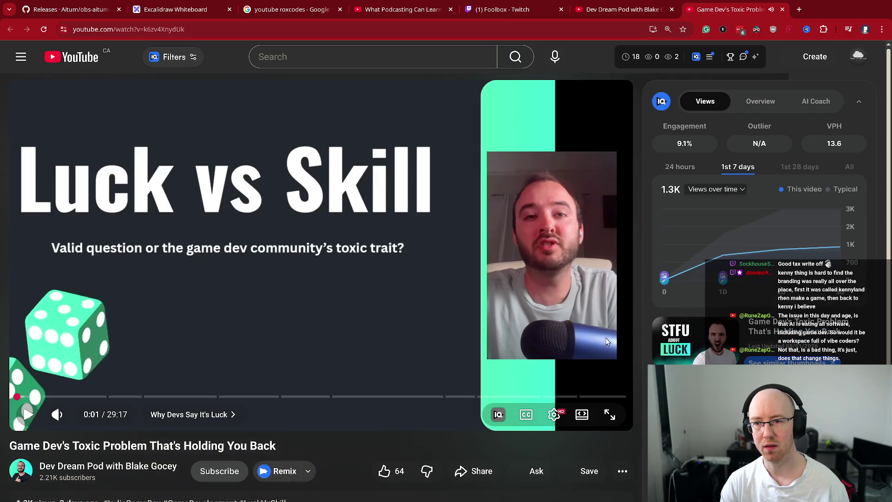
Step: Close the video tab and the Dev Dream Pod channel tab
mouse_move(758, 243)
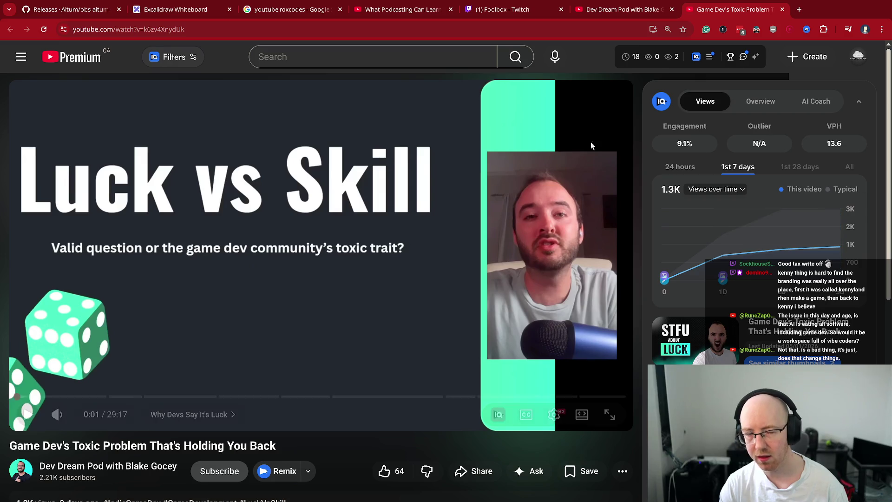
key(ctrl+w)
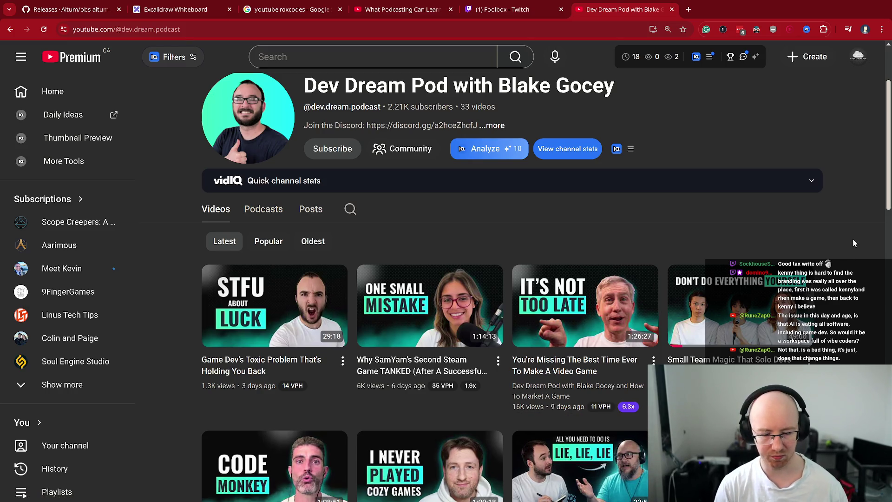
key(ctrl+w)
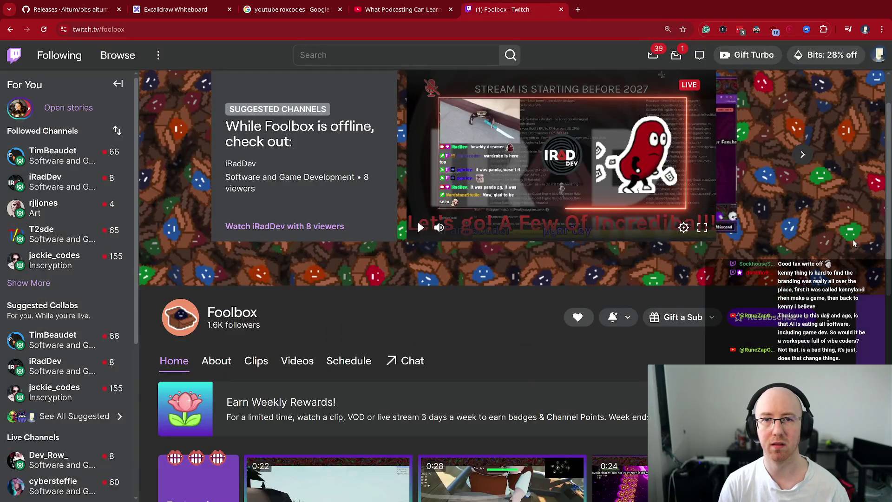
Step: Close the Twitch tab and load makegame.org in a new tab
key(ctrl+w)
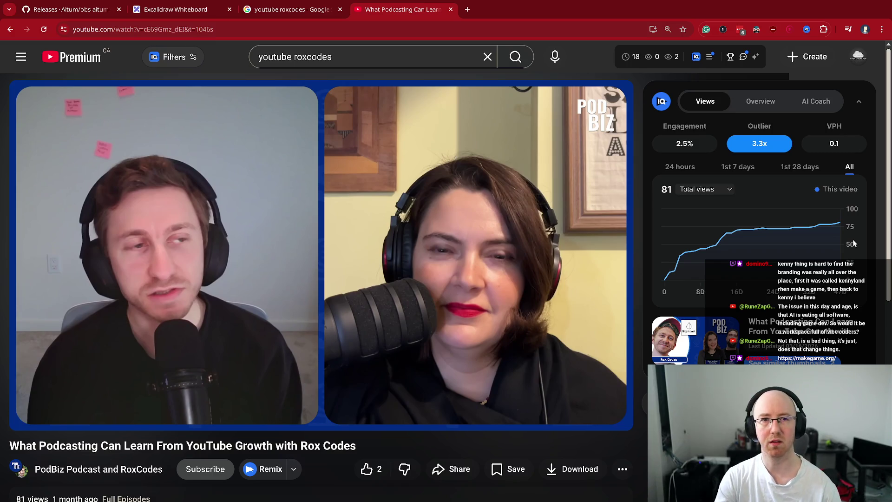
key(ctrl+t)
text(make)
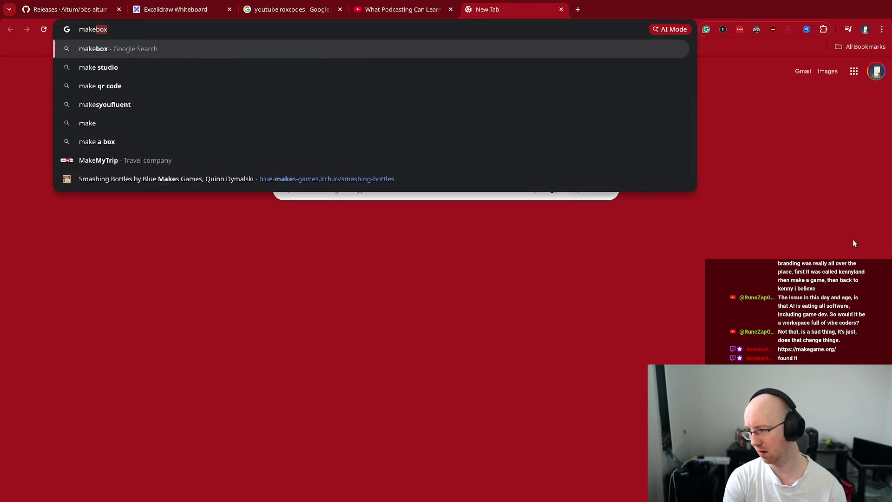
text(game.org)
key(Return)
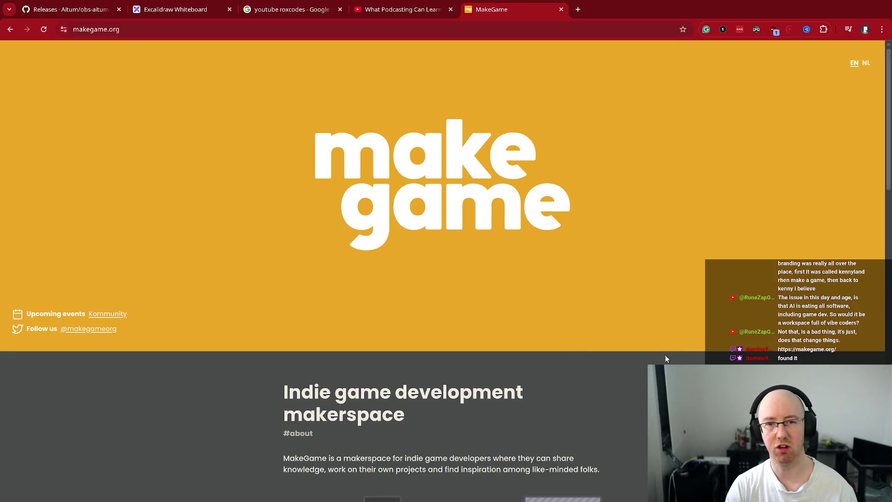
Step: Scroll through the MakeGame makerspace page, highlighting some of its text
scroll(417, 291, down, 5)
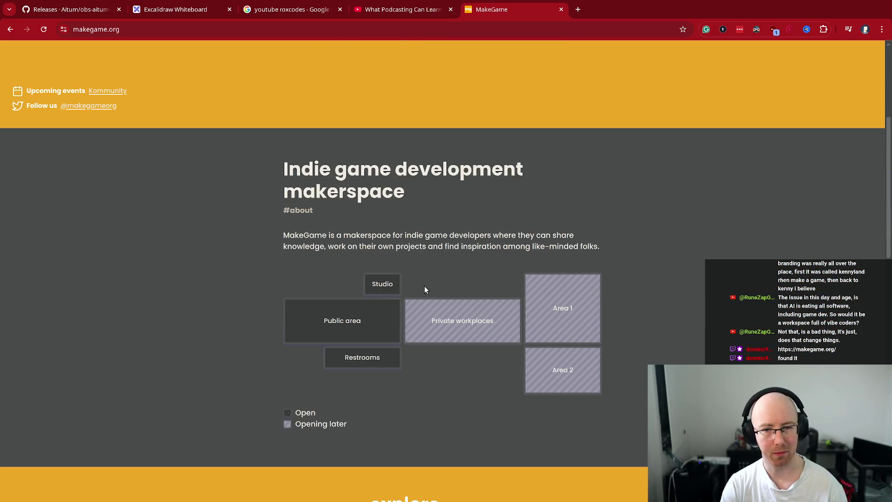
scroll(424, 285, down, 1)
mouse_move(323, 179)
mouse_down()
mouse_move(465, 188)
mouse_move(576, 181)
mouse_up()
click(481, 192)
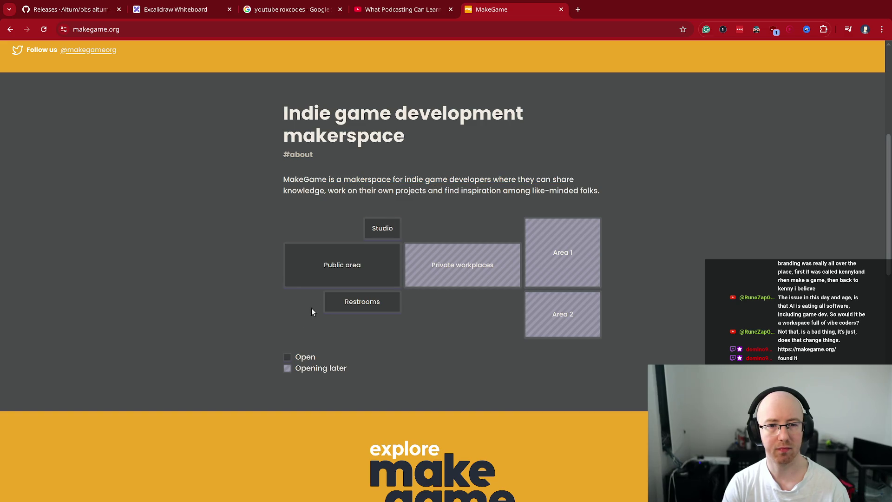
drag(387, 228, 384, 245)
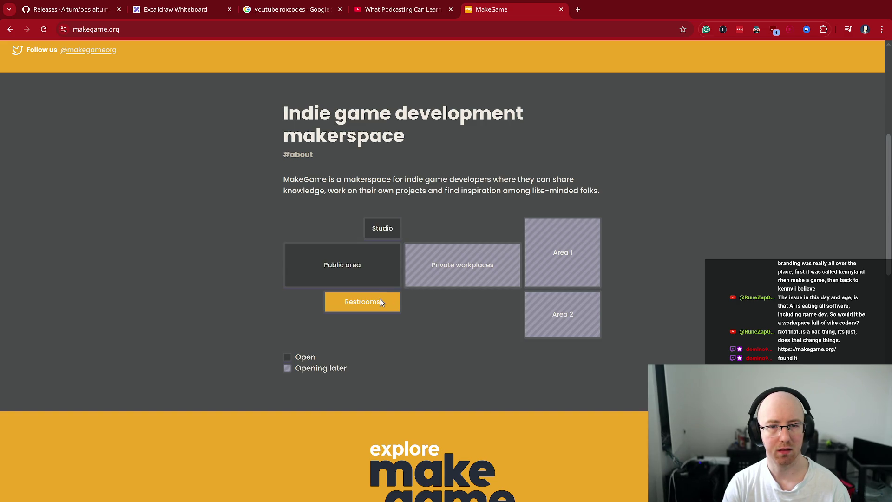
scroll(379, 296, down, 3)
scroll(381, 294, down, 3)
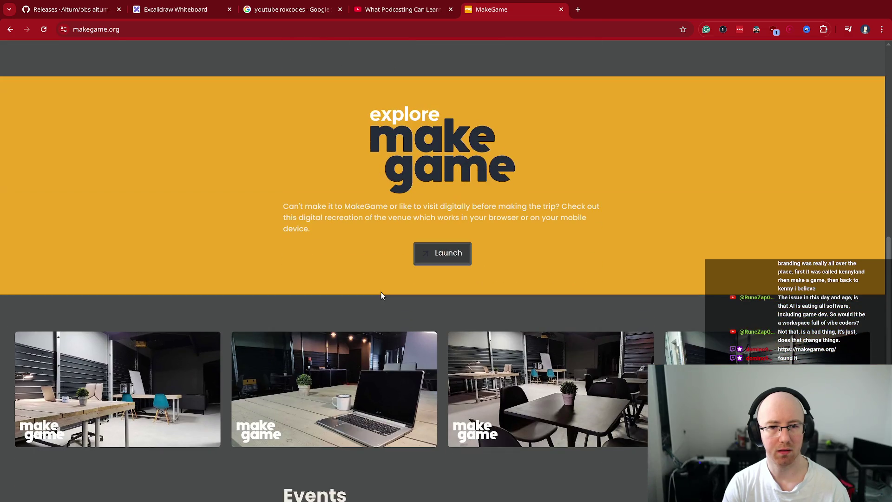
scroll(380, 295, down, 2)
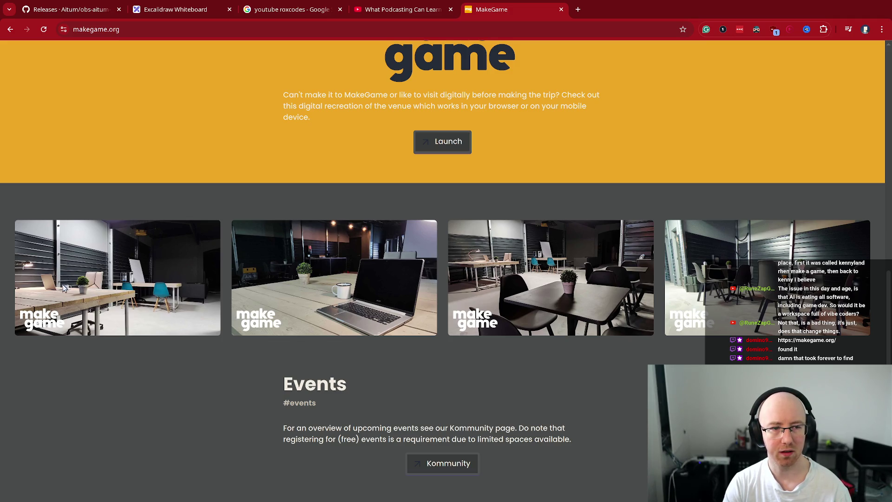
mouse_move(132, 274)
mouse_down()
mouse_move(273, 331)
mouse_move(377, 298)
mouse_move(549, 360)
mouse_move(715, 328)
mouse_up()
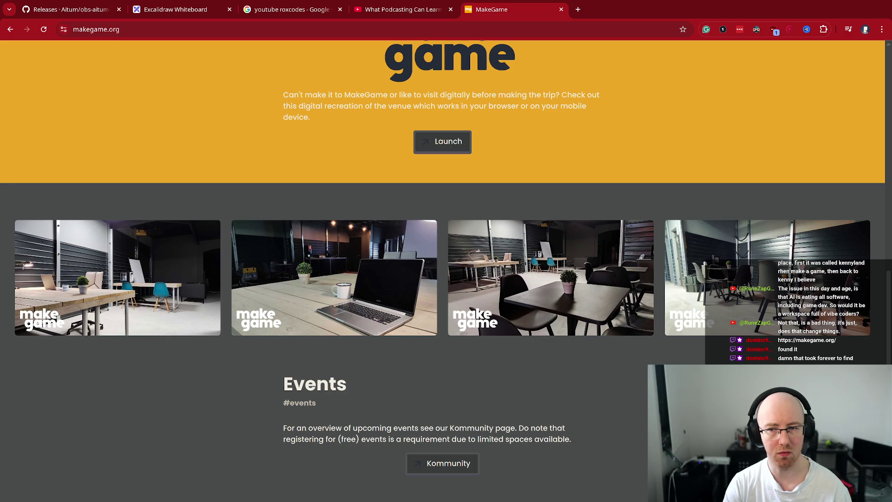
drag(695, 278, 727, 305)
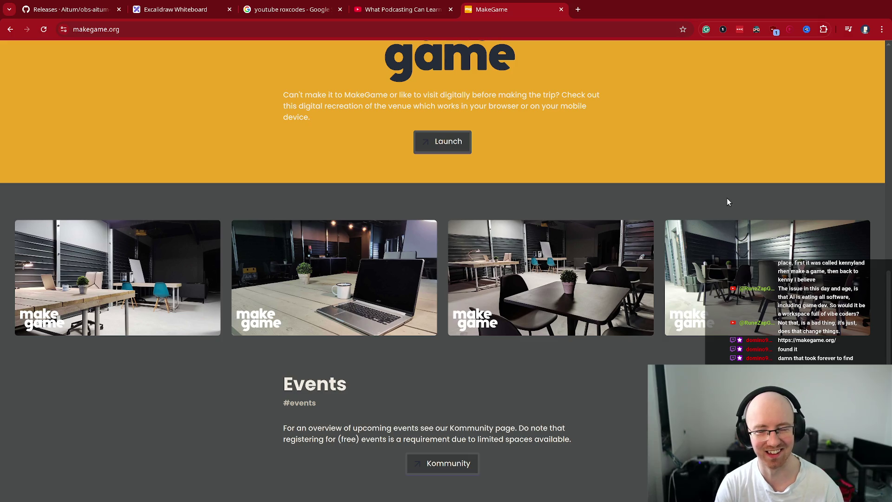
Step: Scroll further down and launch the Explore MakeGame venue recreation
scroll(667, 315, down, 1)
scroll(667, 314, down, 2)
scroll(667, 314, down, 3)
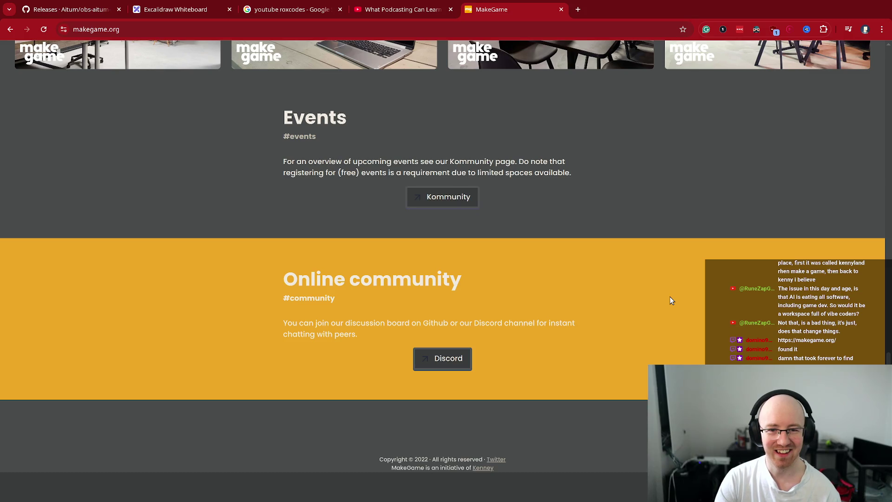
scroll(669, 297, up, 20)
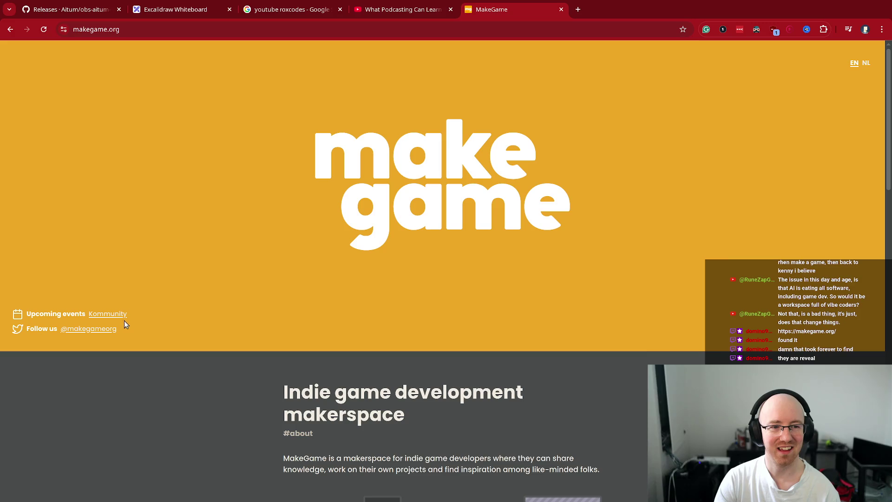
scroll(493, 358, down, 5)
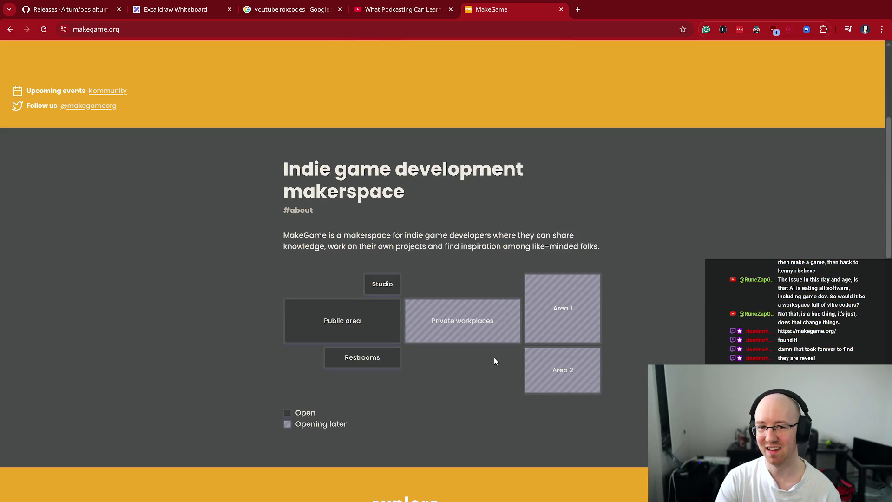
scroll(435, 331, down, 3)
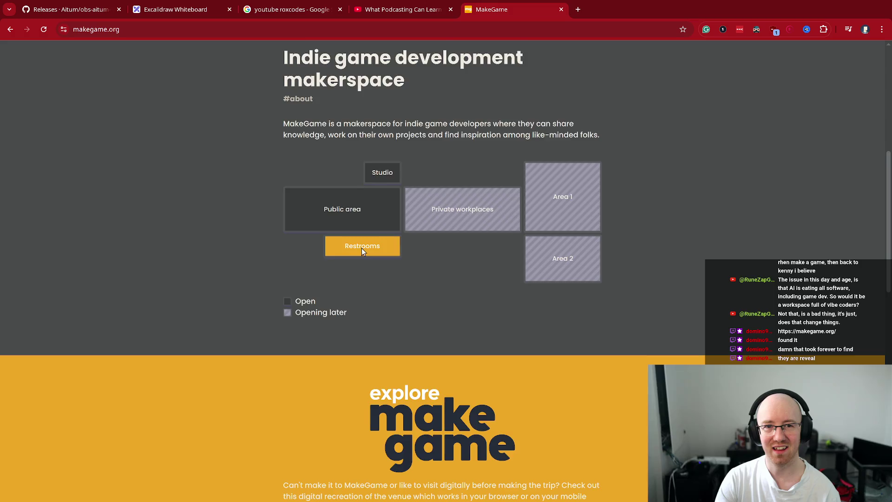
scroll(367, 245, down, 7)
click(453, 200)
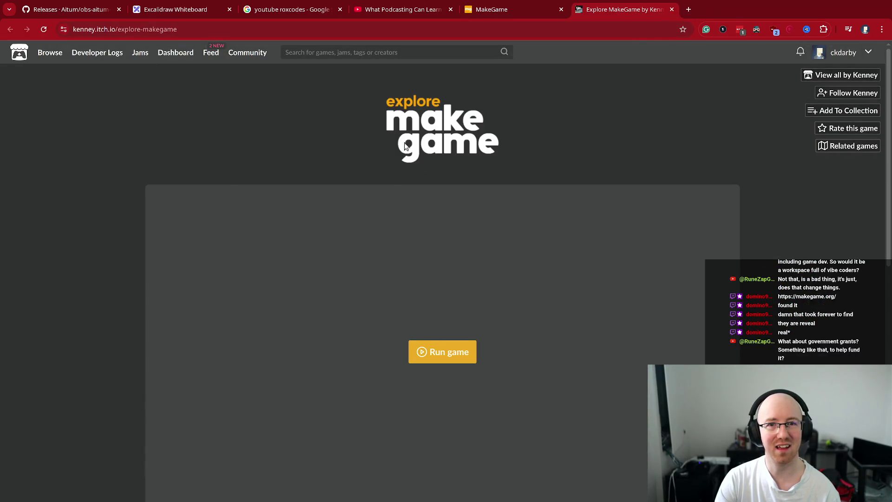
Step: Run the Explore MakeGame game and open the MakeGame link in a background tab
click(448, 351)
scroll(74, 291, down, 8)
scroll(74, 291, down, 1)
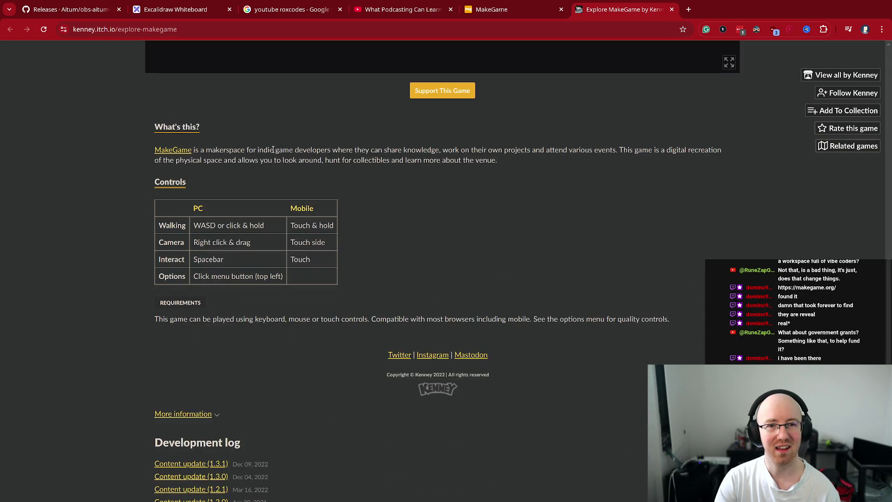
middle_click(180, 152)
scroll(244, 202, down, 1)
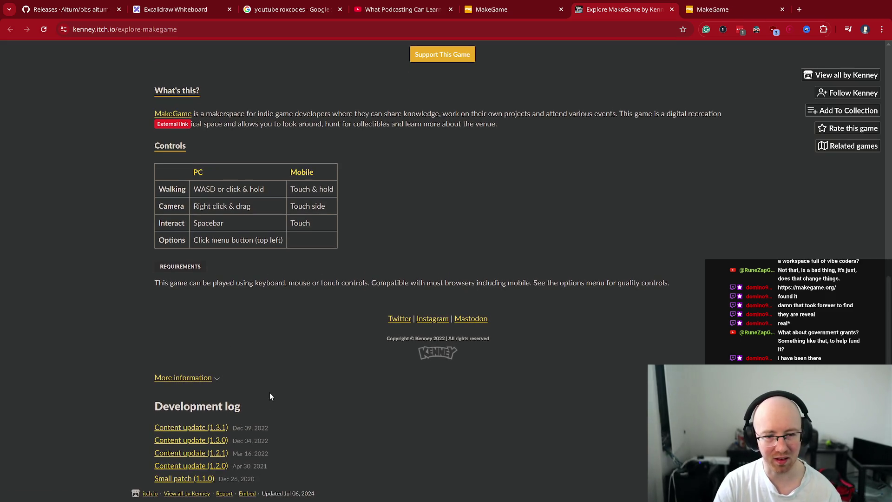
scroll(288, 376, up, 8)
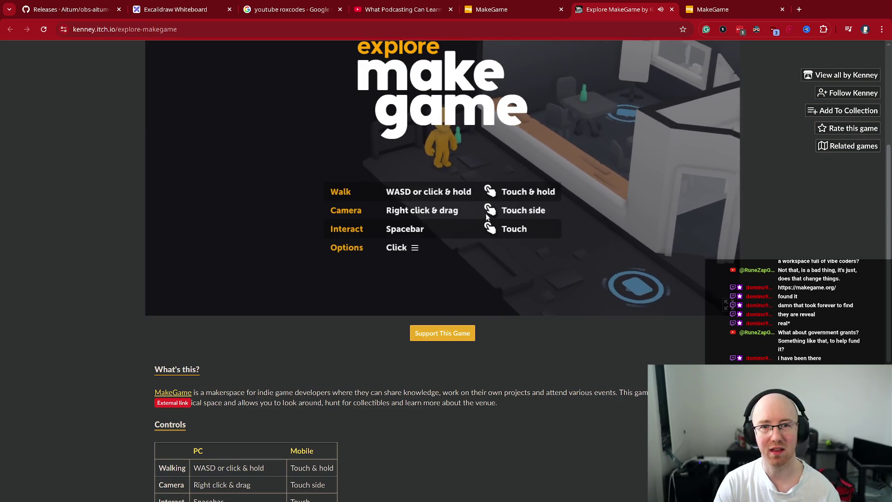
scroll(809, 299, up, 3)
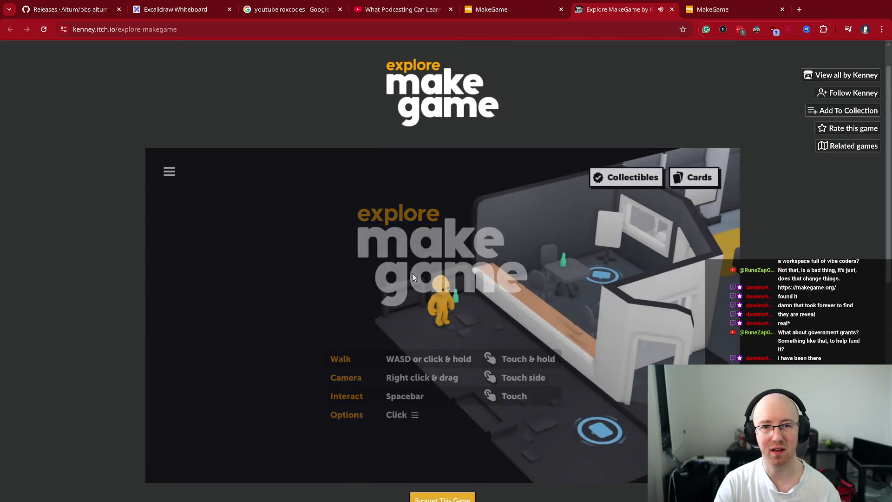
Step: Put the hard hat on the character and walk it past the note desk toward the pallets
drag(536, 372, 528, 351)
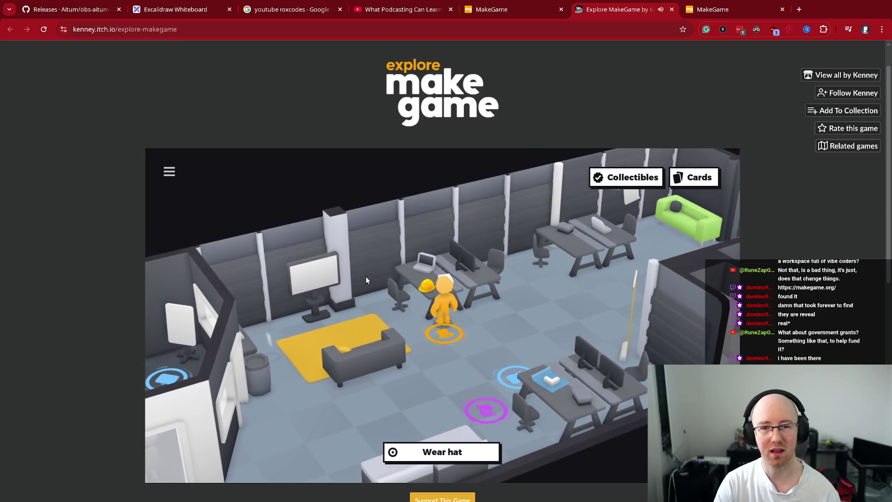
click(461, 453)
key(d)
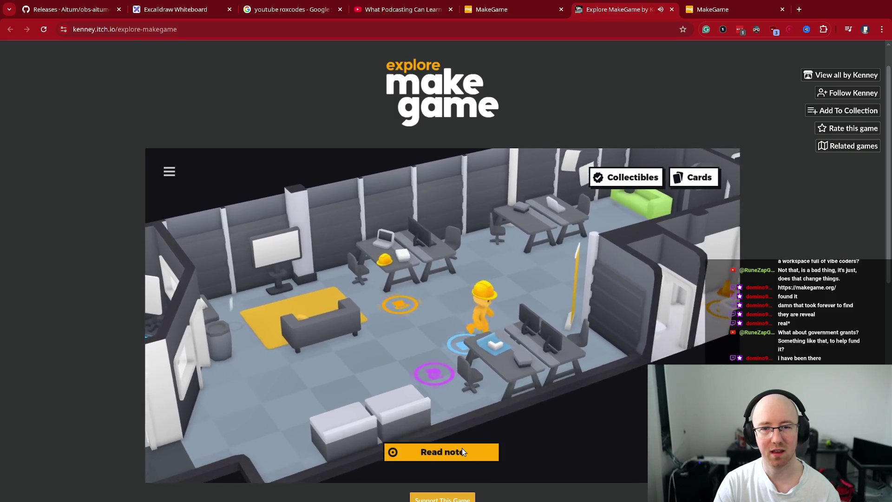
key(d)
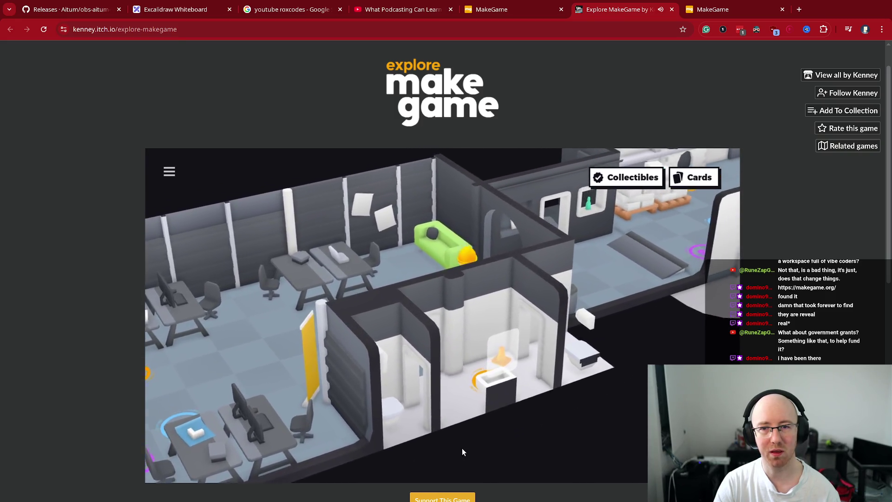
key(w)
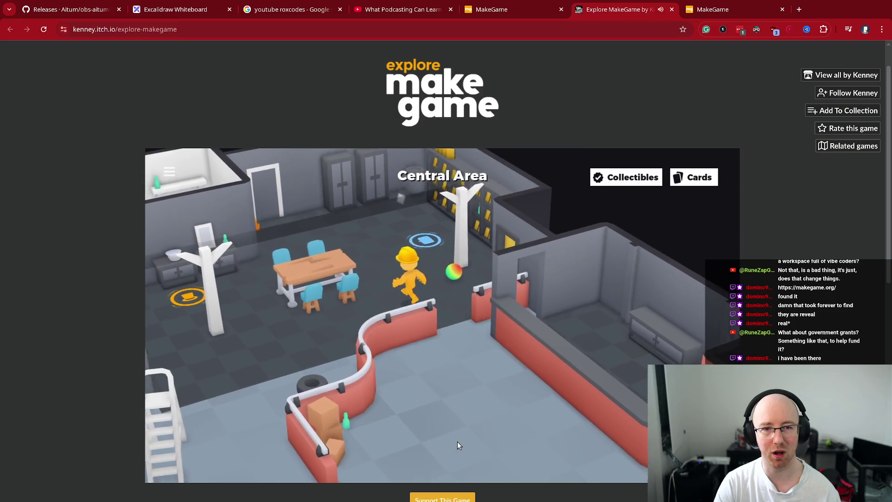
Step: Walk the character into the red-walled room and back room, then close the Explore MakeGame tab
mouse_move(454, 445)
mouse_down()
mouse_move(441, 446)
mouse_move(376, 388)
mouse_move(393, 379)
mouse_move(370, 364)
mouse_move(230, 478)
mouse_up()
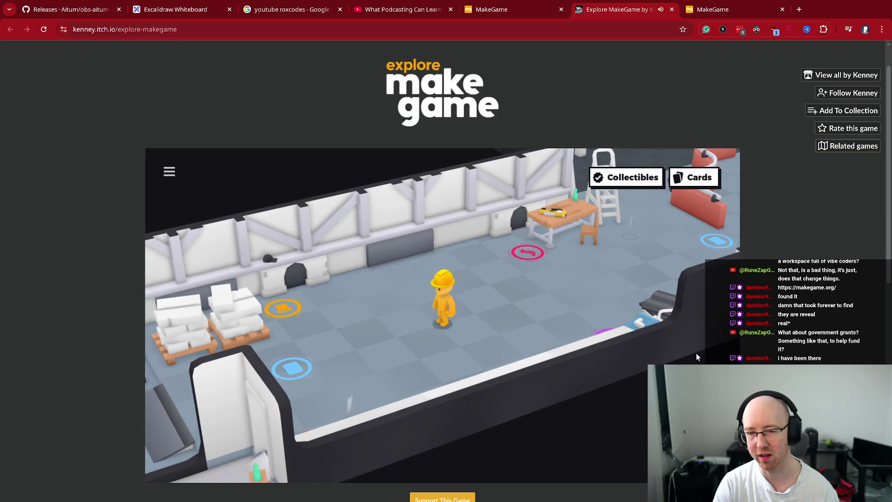
click(188, 449)
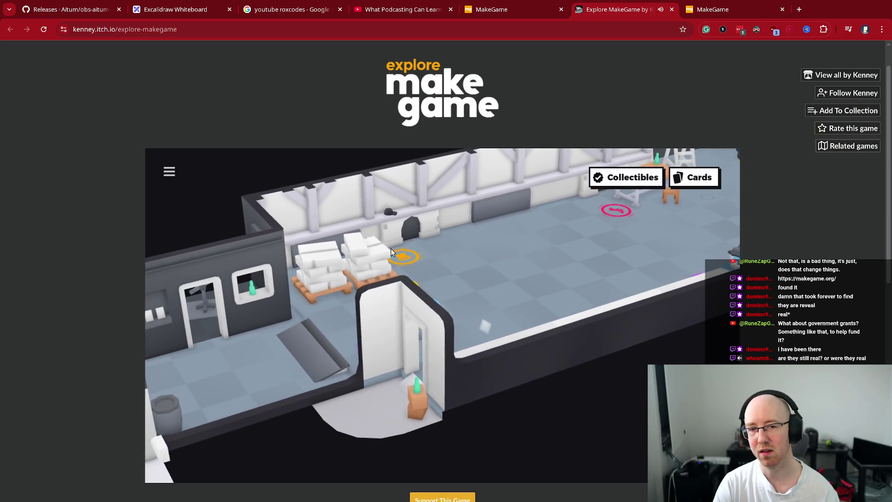
key(ctrl+Tab)
middle_click(612, 10)
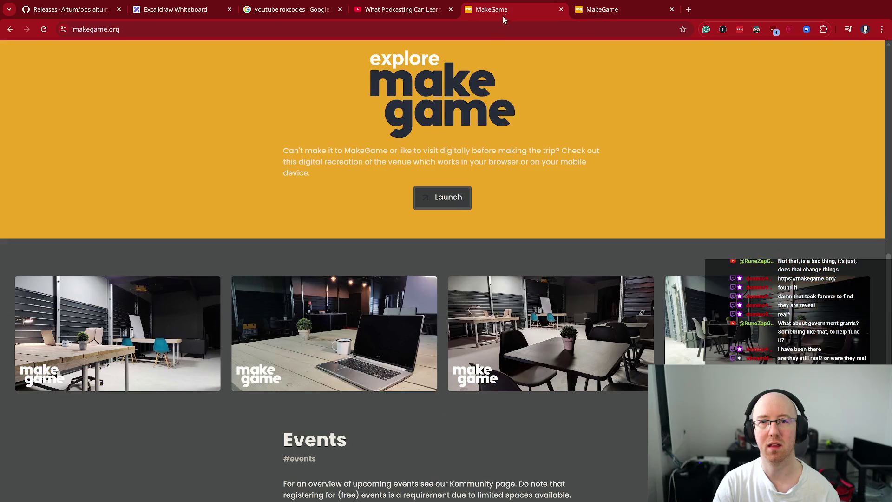
Step: On the last MakeGame tab, read the #about section and select the word makerspace
click(625, 4)
scroll(468, 332, down, 7)
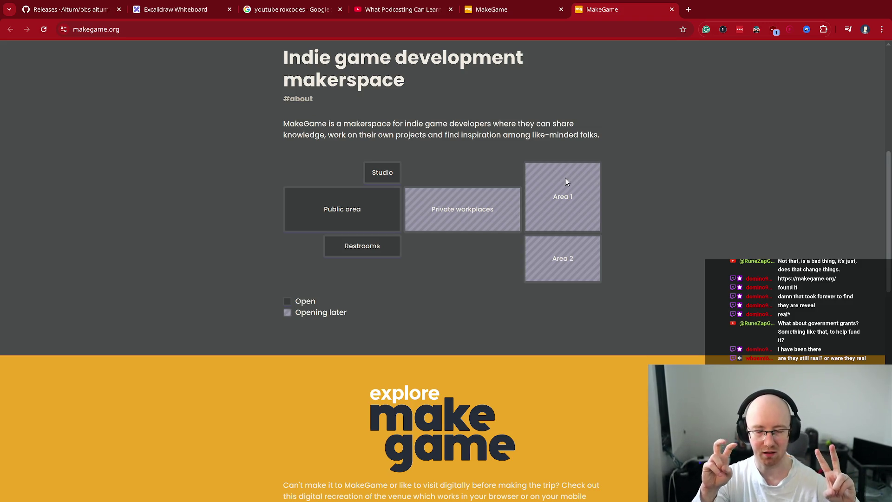
scroll(566, 178, up, 6)
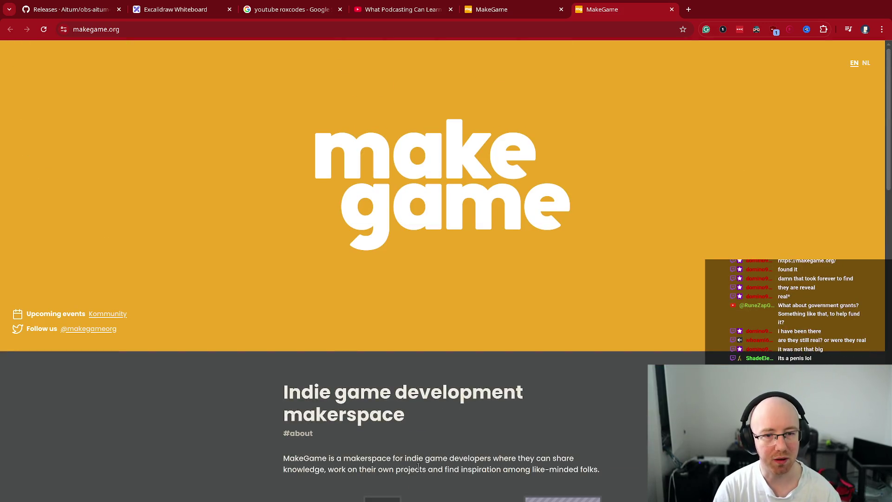
scroll(425, 397, down, 2)
drag(321, 347, 372, 348)
double_click(377, 348)
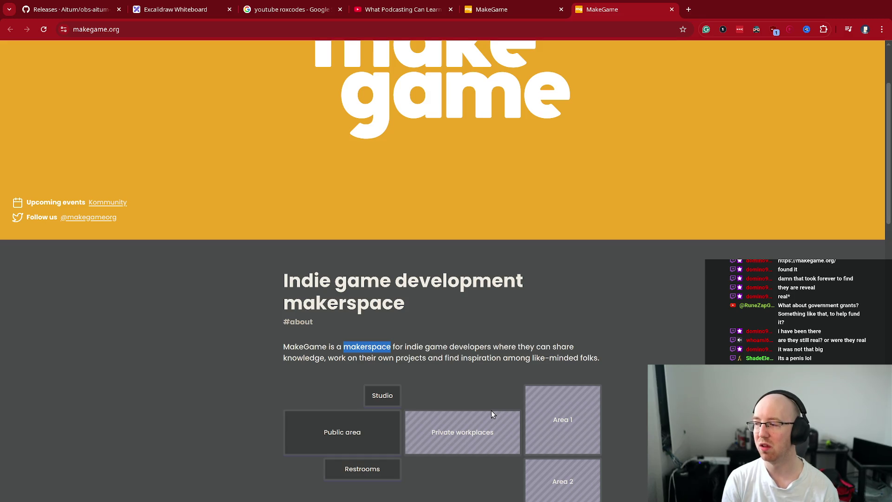
Step: Scroll down to the floor plan and highlight its Area 1 label
scroll(491, 411, down, 1)
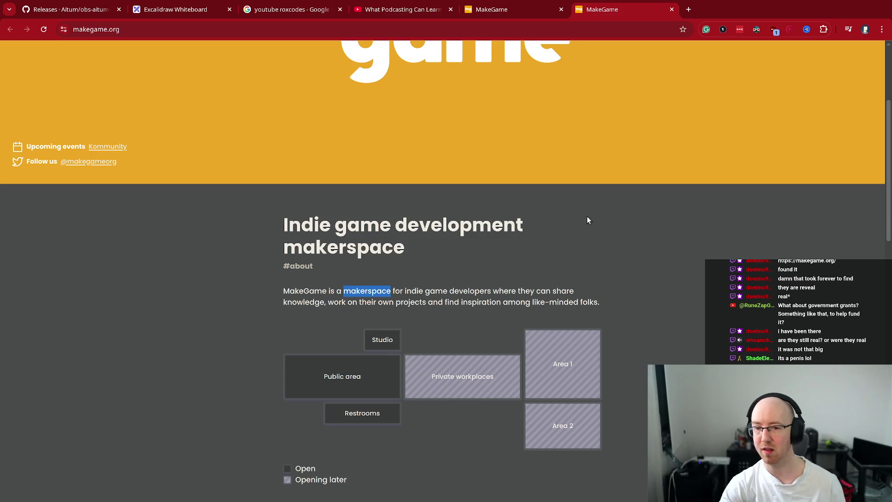
click(477, 370)
drag(552, 364, 618, 386)
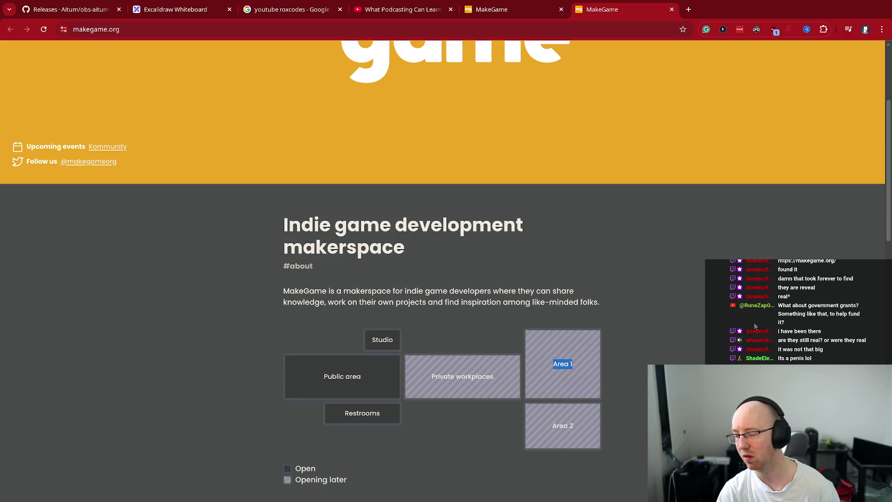
click(517, 360)
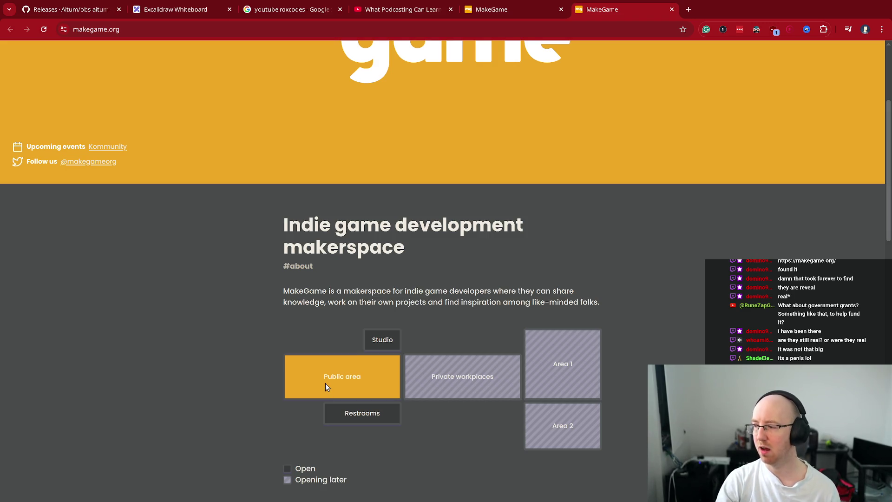
key(ctrl+t)
Step: Search Google for 'chateauguay coworking space' and open the Aubureau.co: Accueil result
text(chatuga)
key(Down)
text(coworking space)
key(Return)
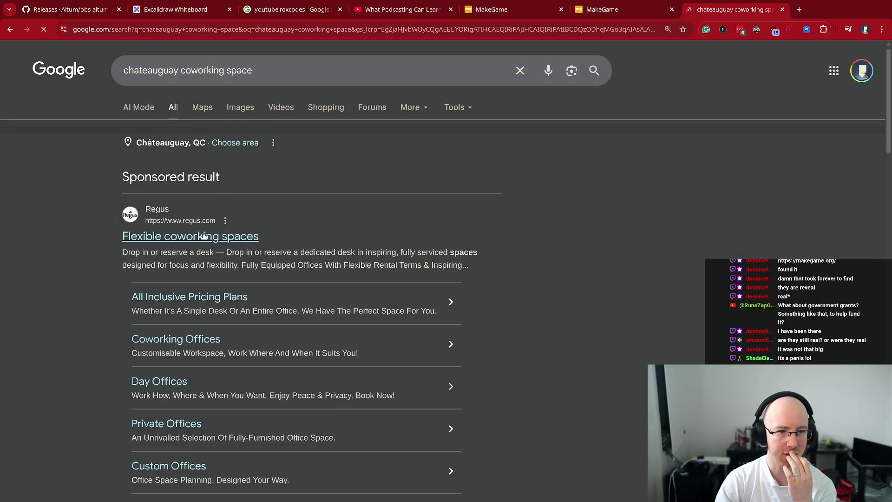
scroll(200, 239, down, 10)
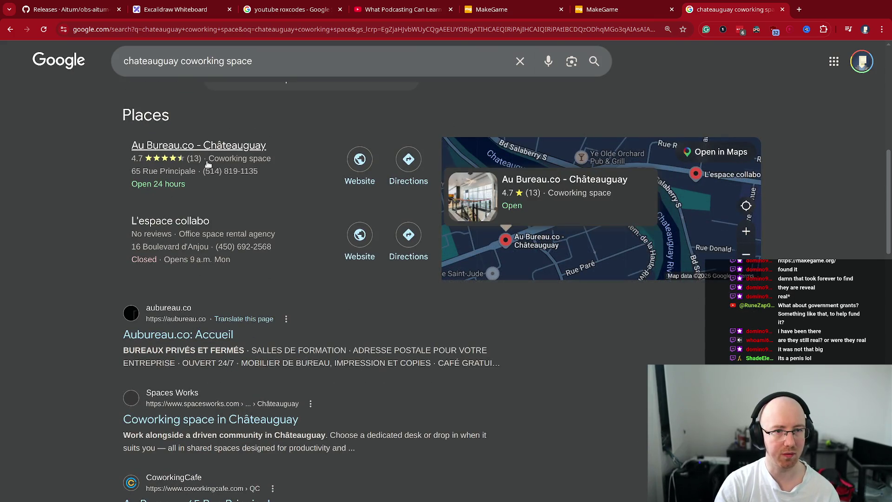
click(178, 335)
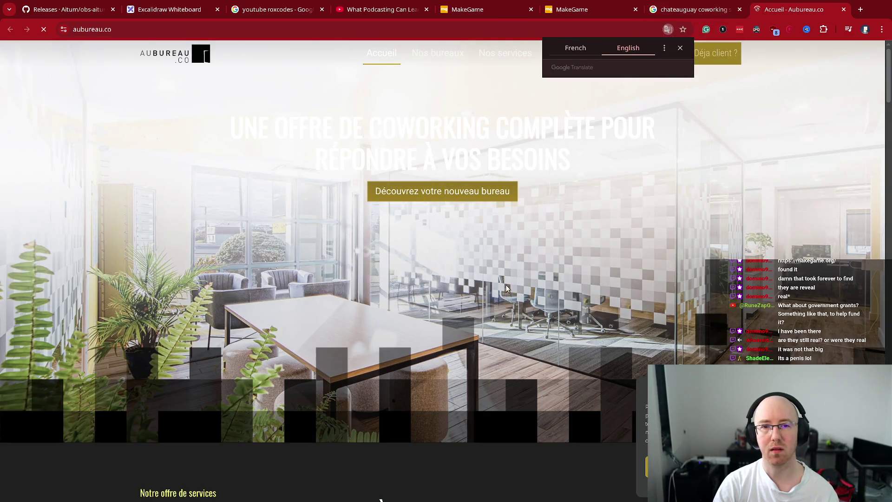
Step: Show the Aubureau.co site in English and highlight the Training rooms heading
click(680, 47)
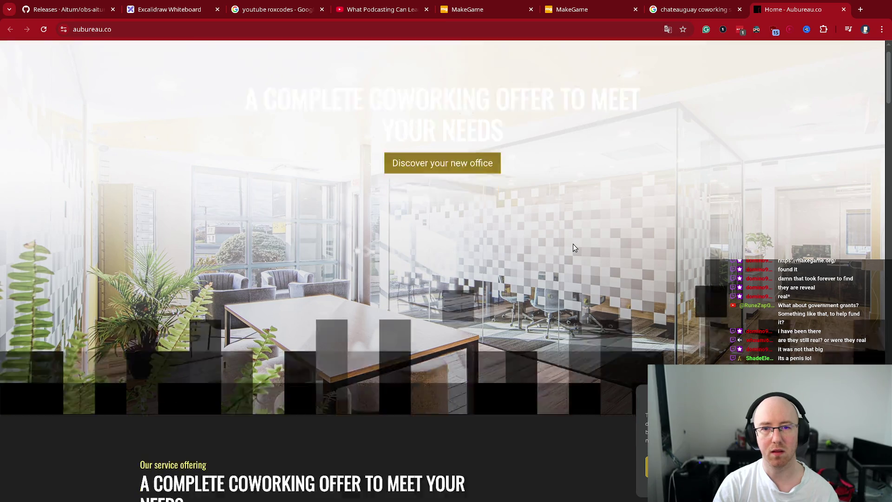
scroll(573, 247, down, 8)
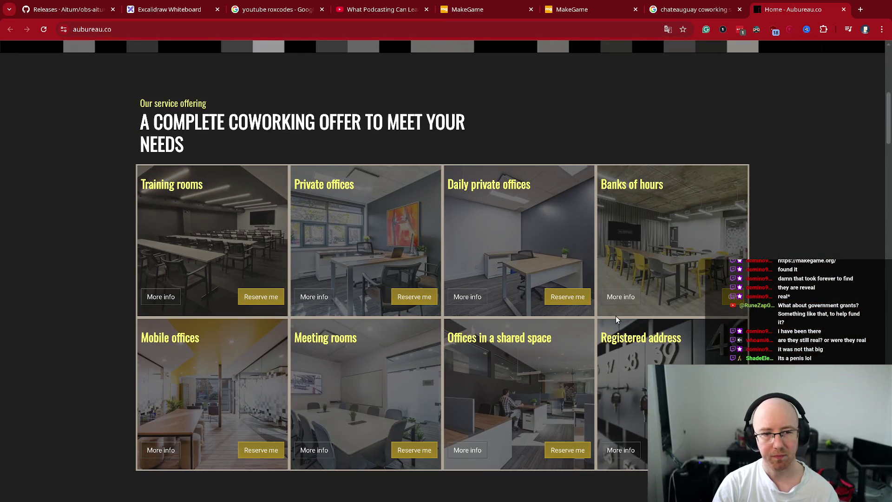
scroll(616, 319, down, 1)
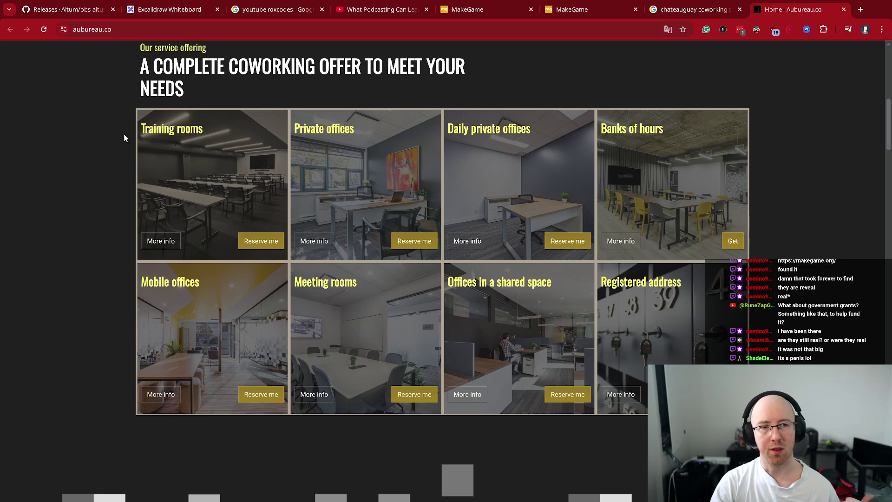
mouse_move(145, 128)
mouse_down()
mouse_move(215, 129)
mouse_move(145, 127)
mouse_up()
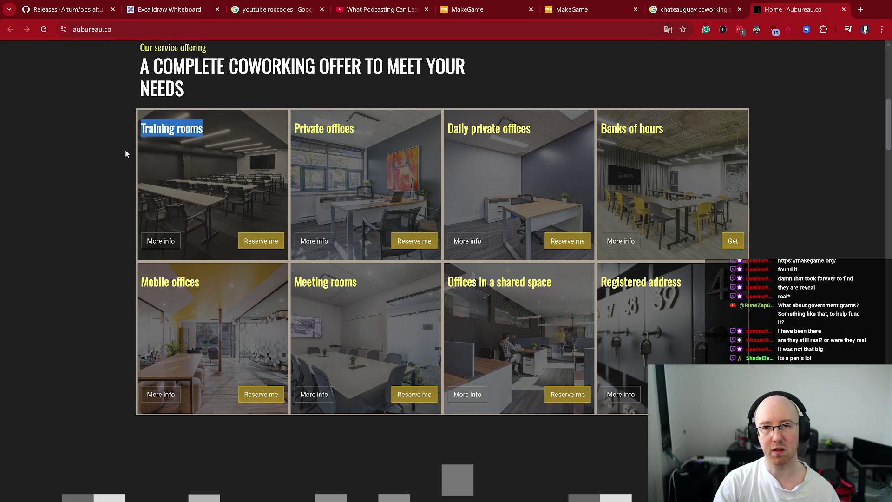
mouse_move(149, 129)
mouse_down()
mouse_move(214, 129)
mouse_move(139, 124)
mouse_up()
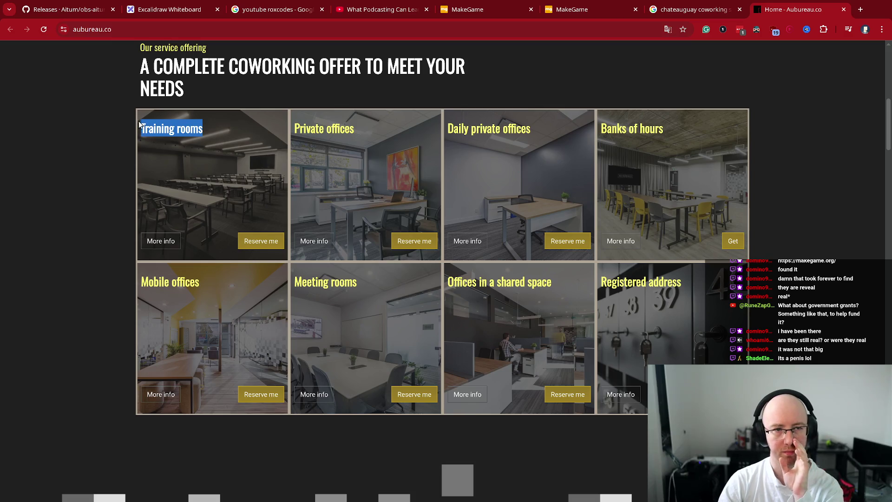
click(149, 126)
Step: Highlight the Private offices, Daily private offices, Banks of hours, shared-space and Meeting rooms headings
drag(299, 129, 333, 128)
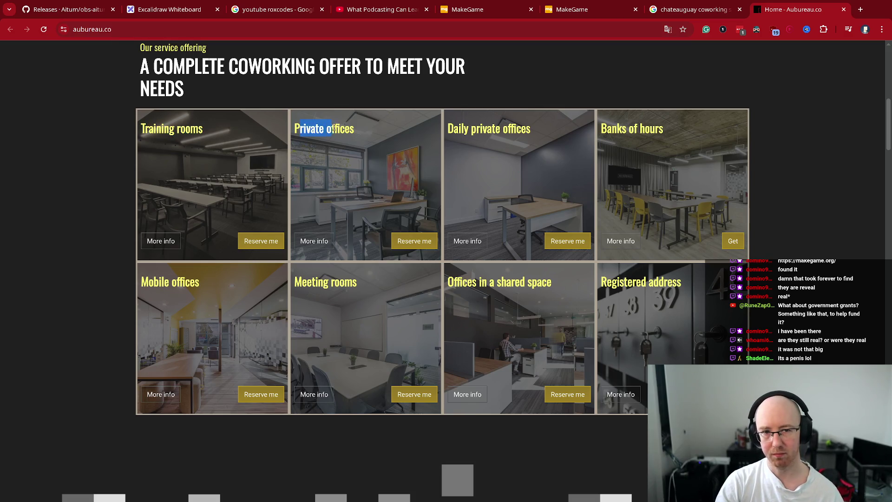
drag(446, 131, 542, 134)
click(599, 141)
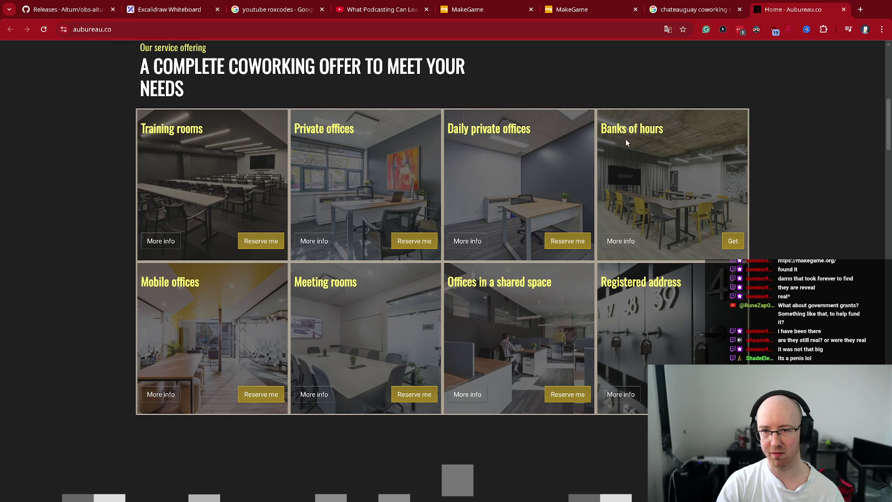
drag(610, 126, 673, 130)
click(674, 130)
drag(459, 278, 496, 283)
click(544, 316)
drag(295, 281, 357, 284)
click(369, 297)
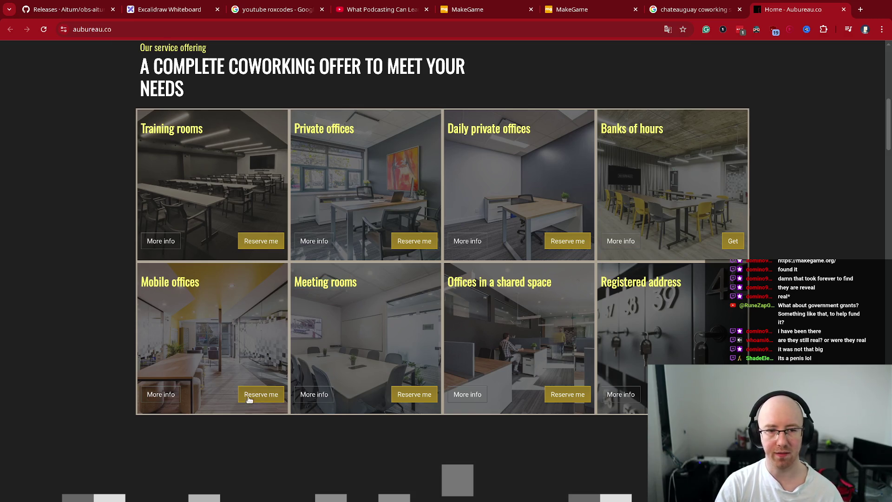
Step: Scroll through the service cards and go to the Our services page
scroll(204, 367, down, 8)
scroll(213, 367, down, 3)
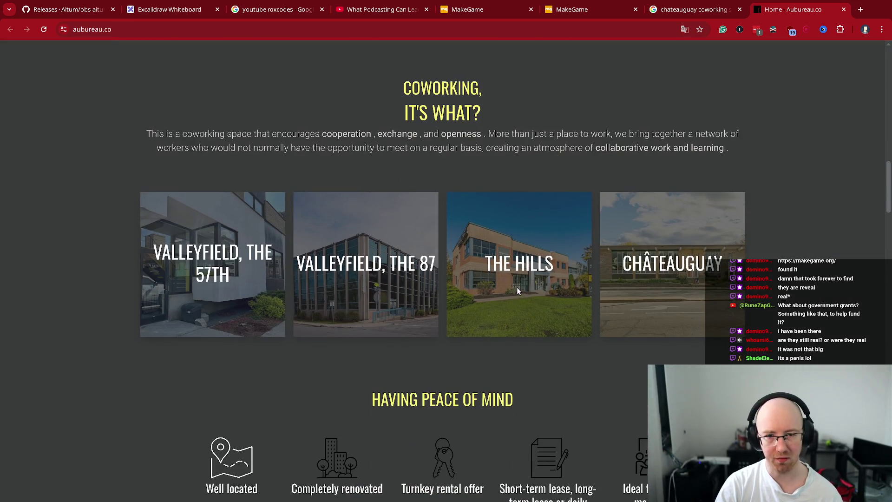
scroll(344, 297, up, 7)
scroll(189, 184, up, 3)
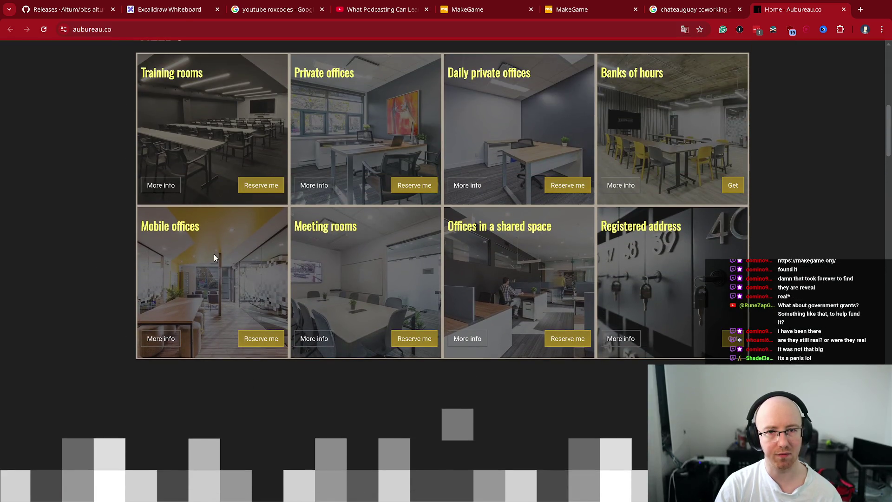
scroll(216, 251, up, 10)
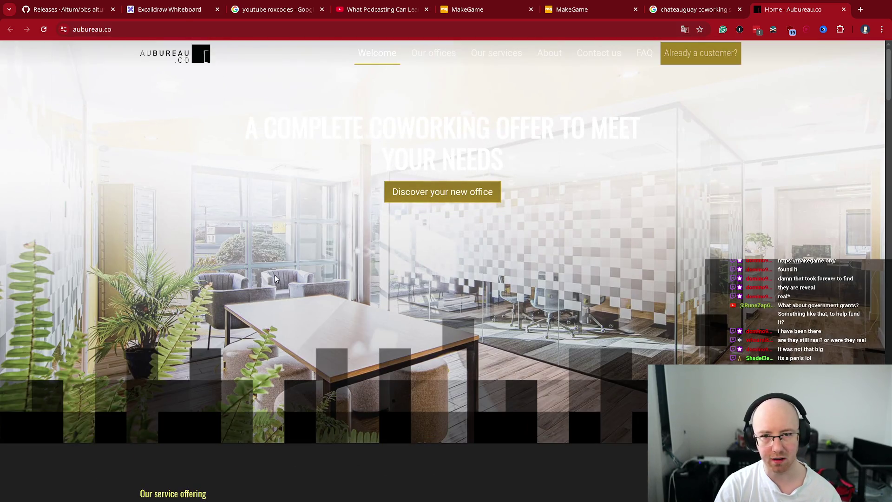
click(432, 58)
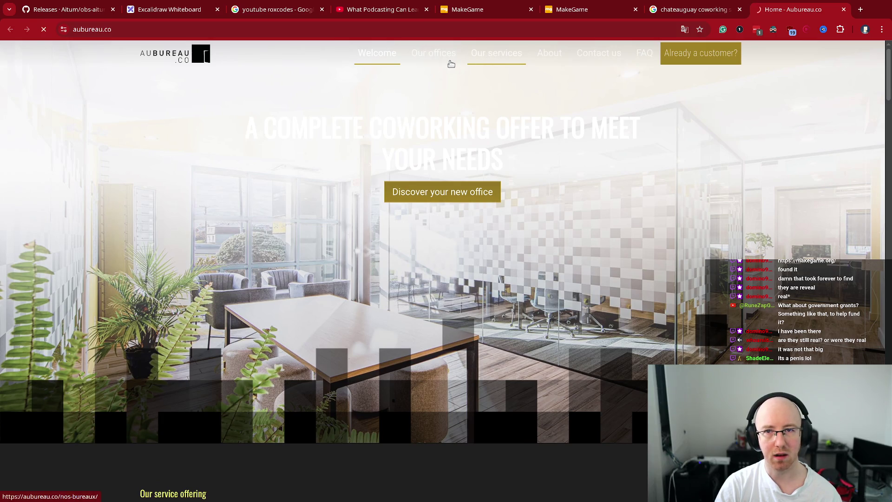
Step: On the services page, enlarge and then close the kitchen and lounge photo
click(516, 58)
scroll(376, 165, down, 10)
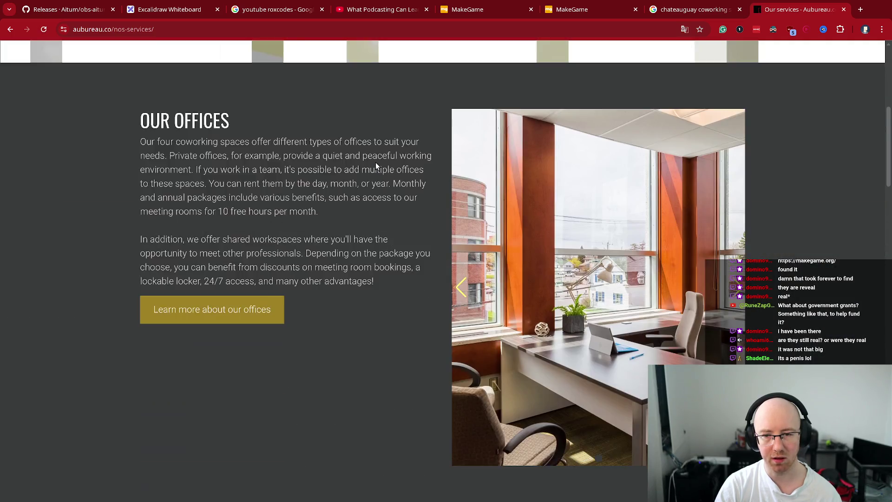
scroll(376, 165, down, 5)
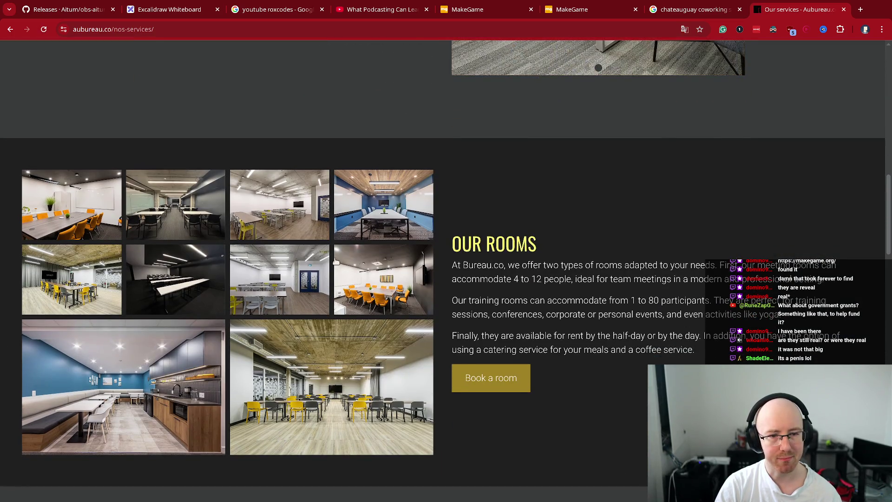
click(139, 394)
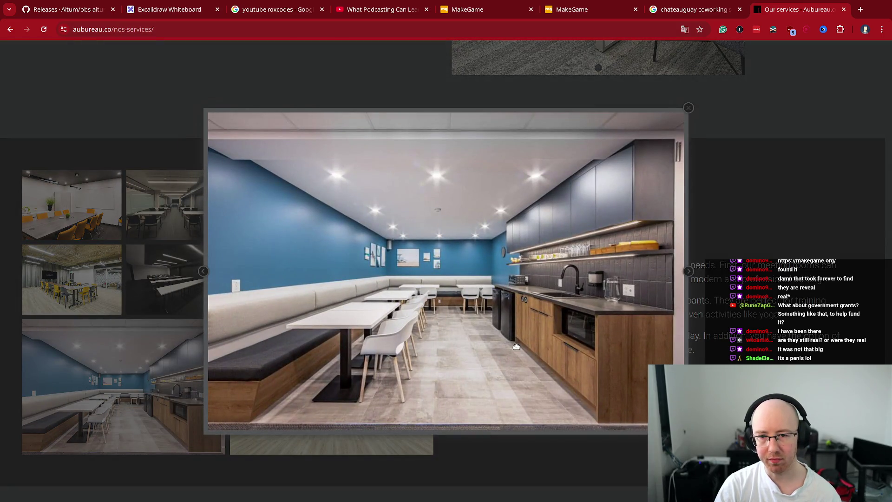
click(281, 400)
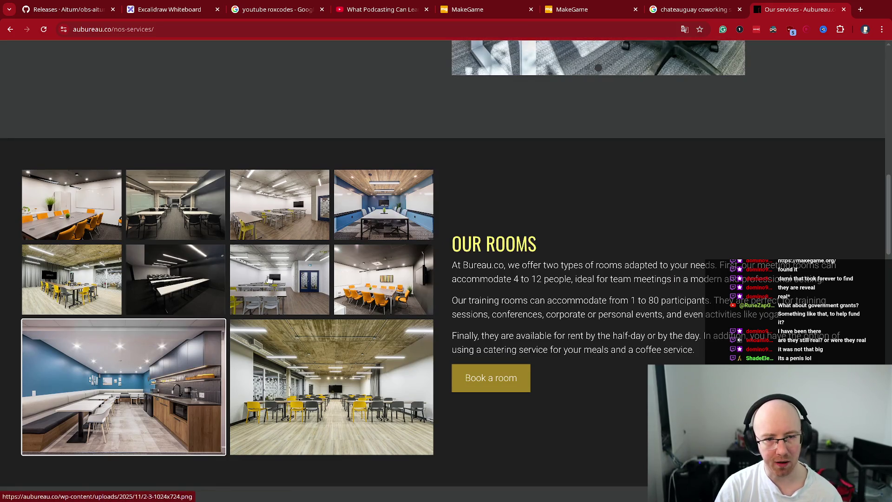
Step: Enlarge the blue-walled kitchen photo, close it with Esc, and scroll back to the top
scroll(478, 257, up, 2)
scroll(511, 265, up, 1)
scroll(537, 288, down, 2)
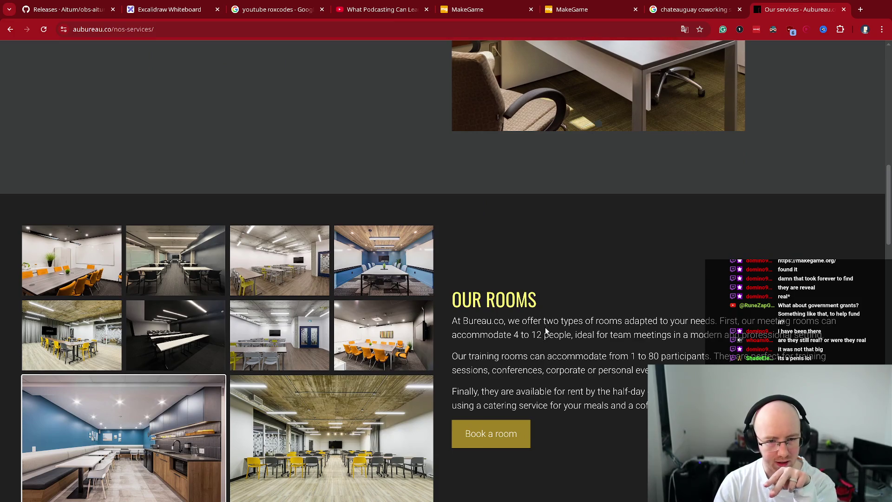
scroll(546, 330, down, 2)
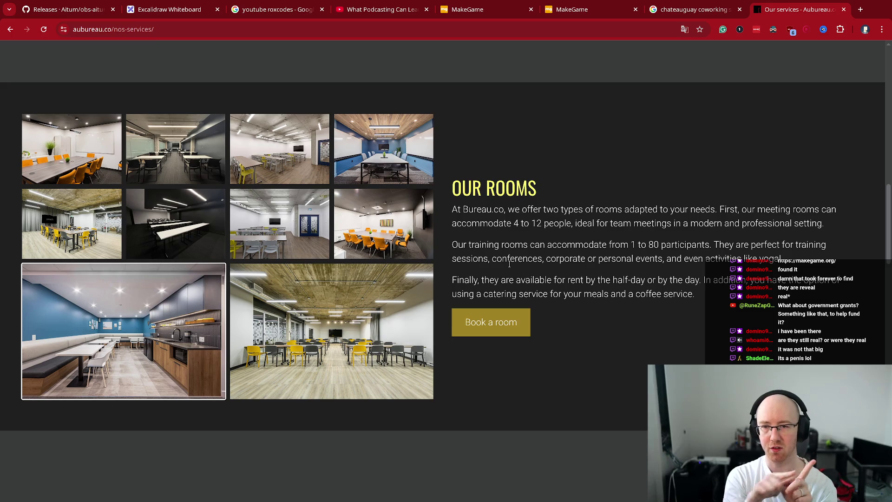
click(189, 329)
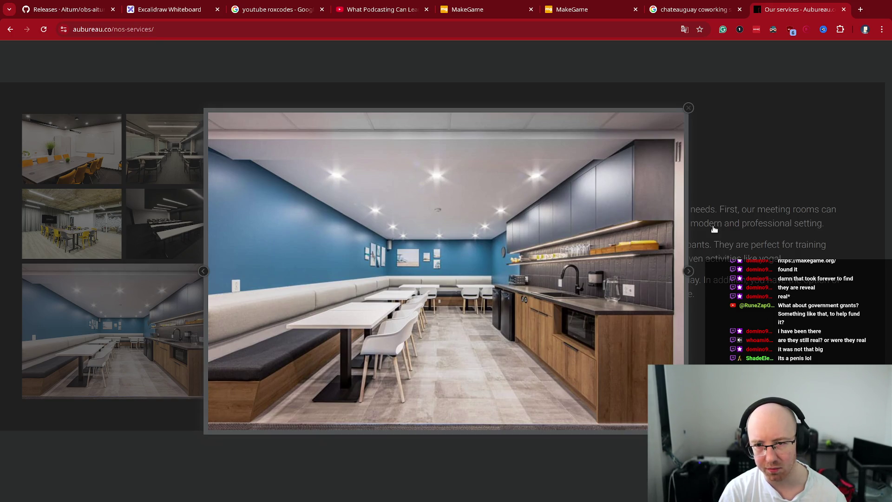
key(Escape)
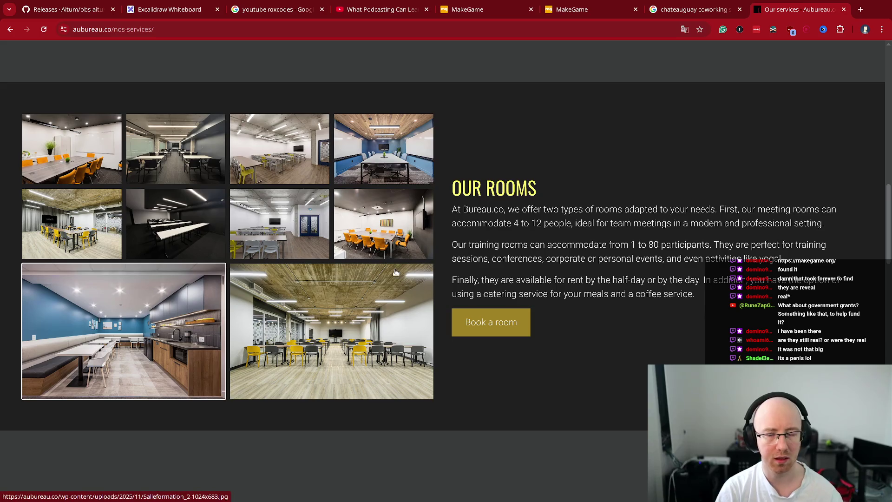
scroll(395, 302, up, 3)
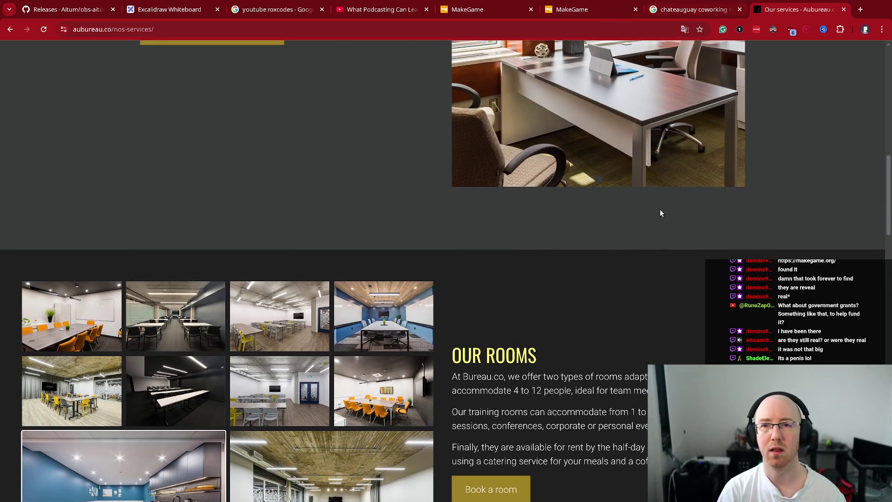
scroll(659, 218, up, 12)
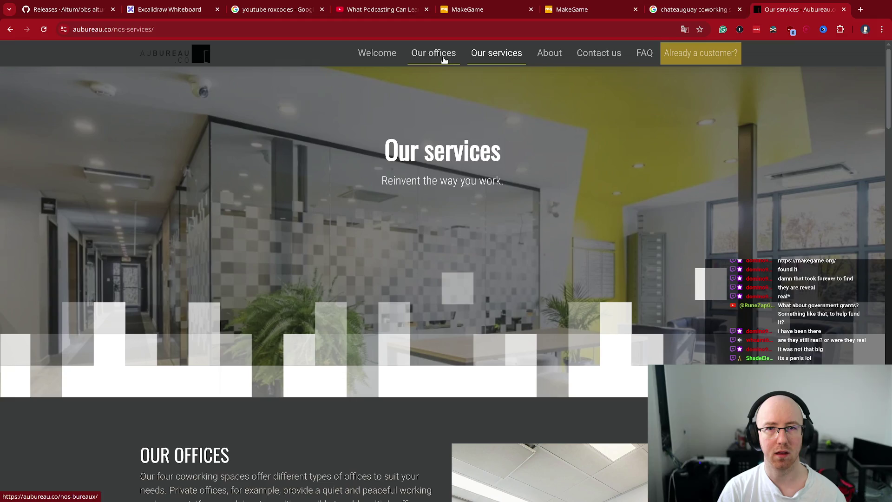
Step: Open the Our offices page, scroll to Châteauguay and enlarge its first floor plan
click(443, 60)
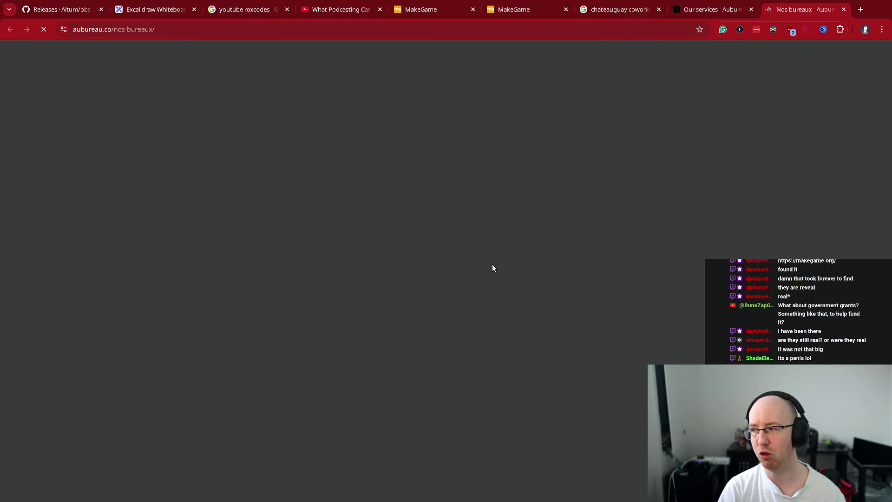
scroll(492, 264, down, 5)
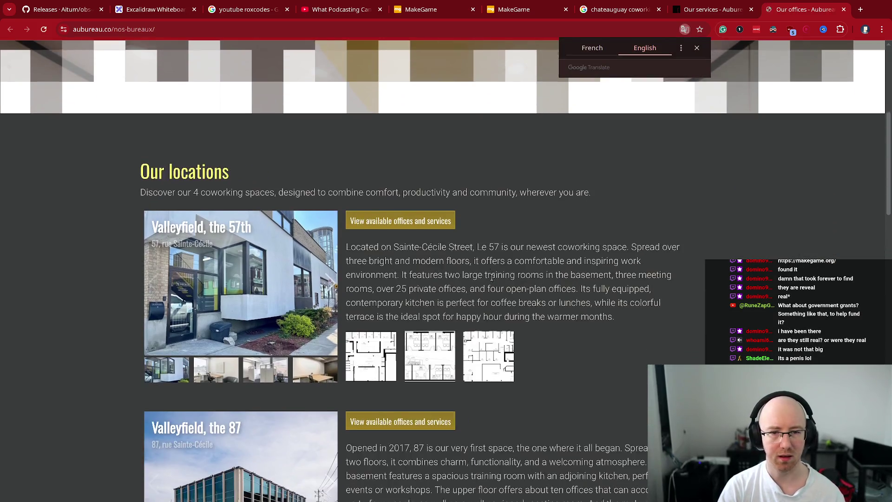
scroll(492, 277, down, 10)
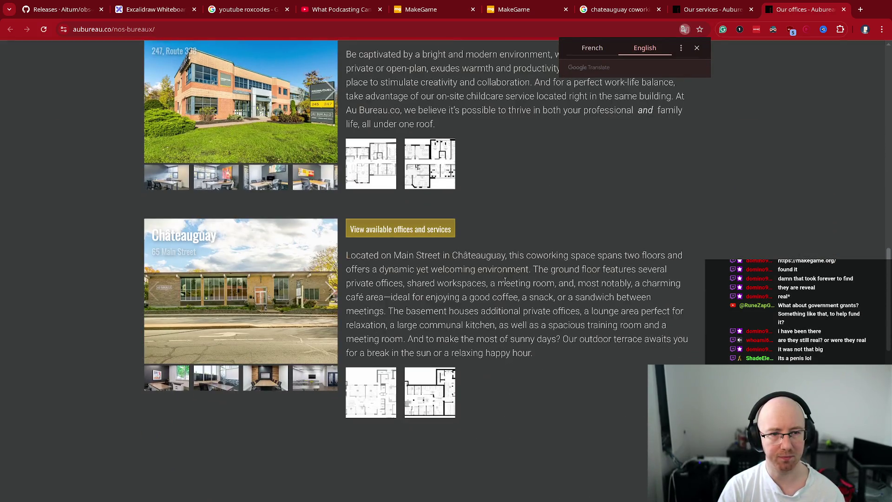
click(372, 411)
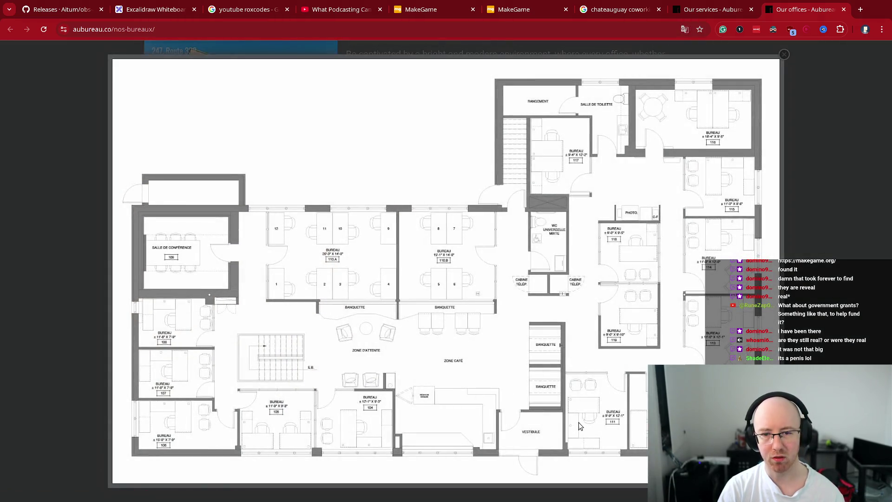
key(Escape)
click(446, 386)
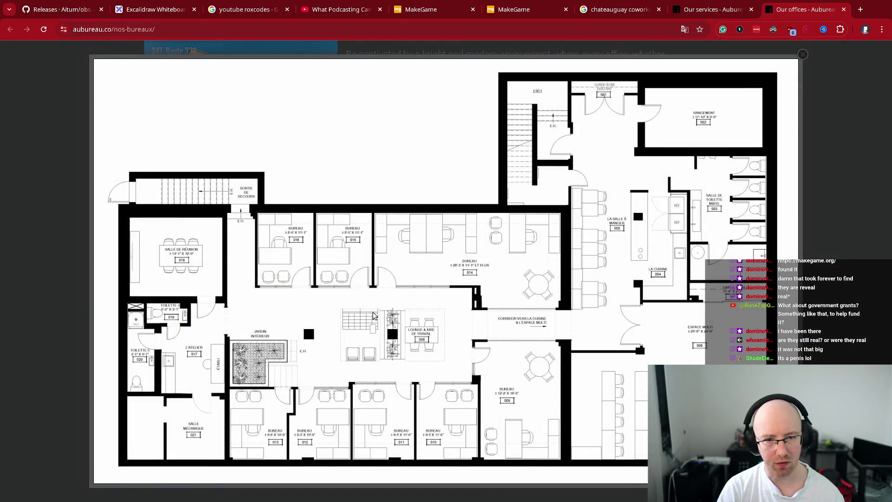
key(Escape)
click(365, 392)
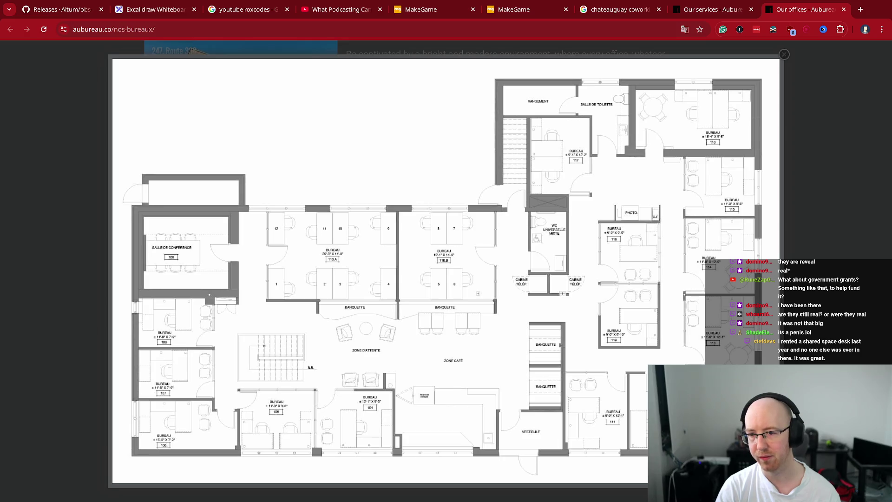
key(Escape)
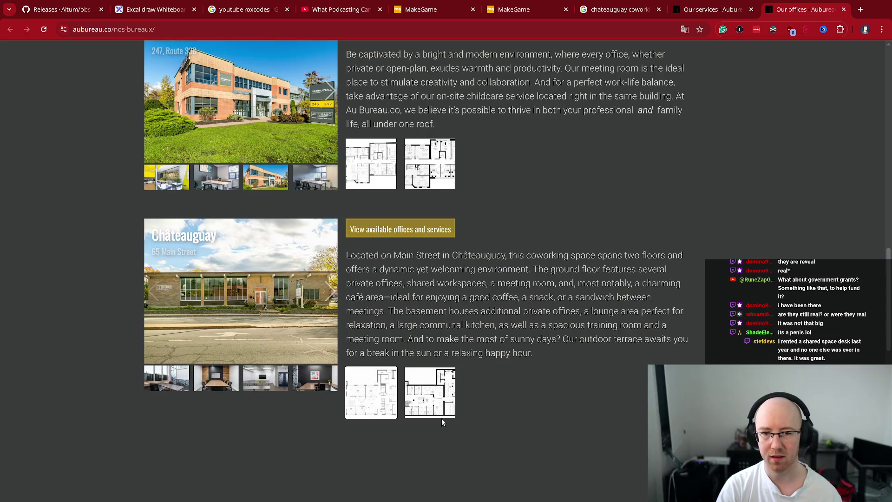
click(360, 399)
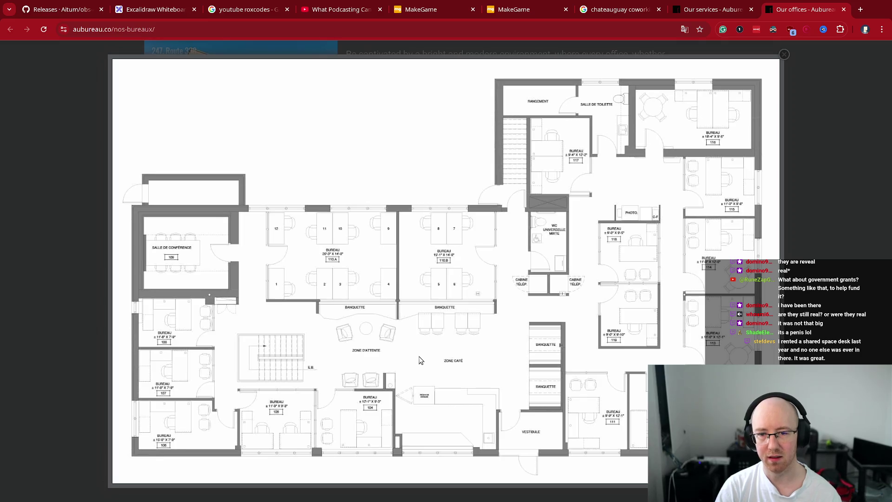
key(Escape)
click(440, 396)
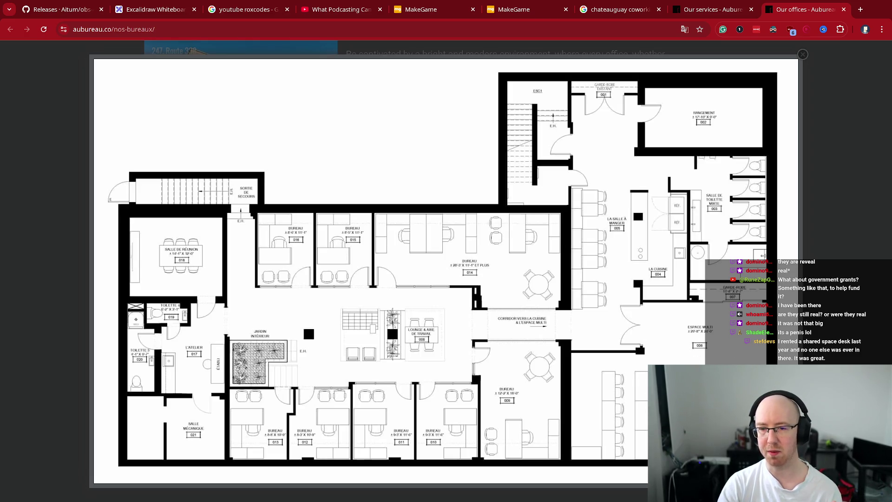
key(Escape)
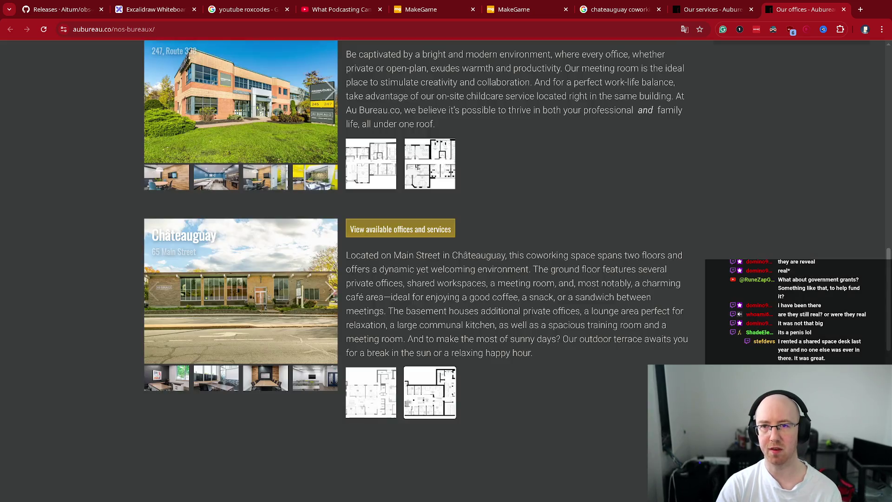
click(371, 423)
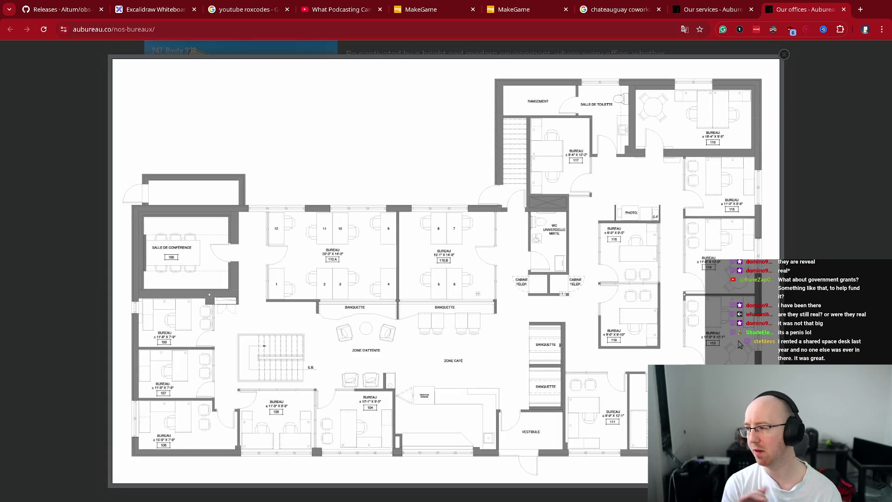
key(Escape)
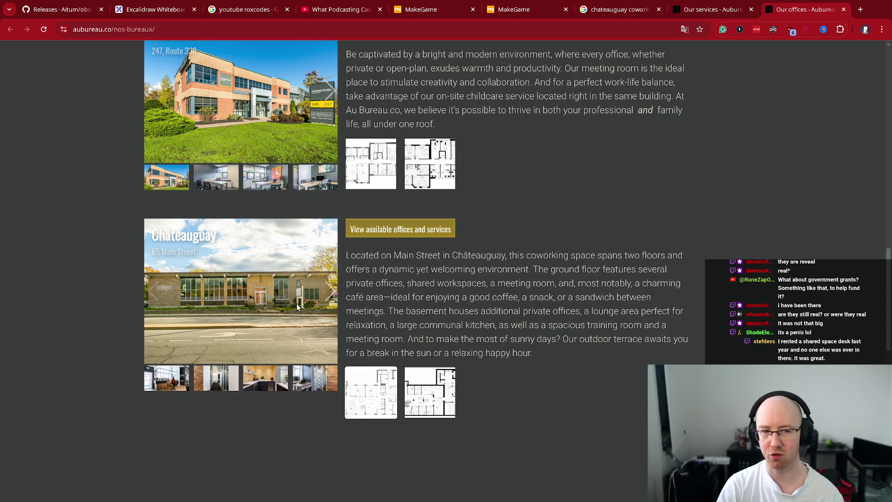
Step: Step through the Châteauguay photos to the meeting room, training room and café shots
click(331, 292)
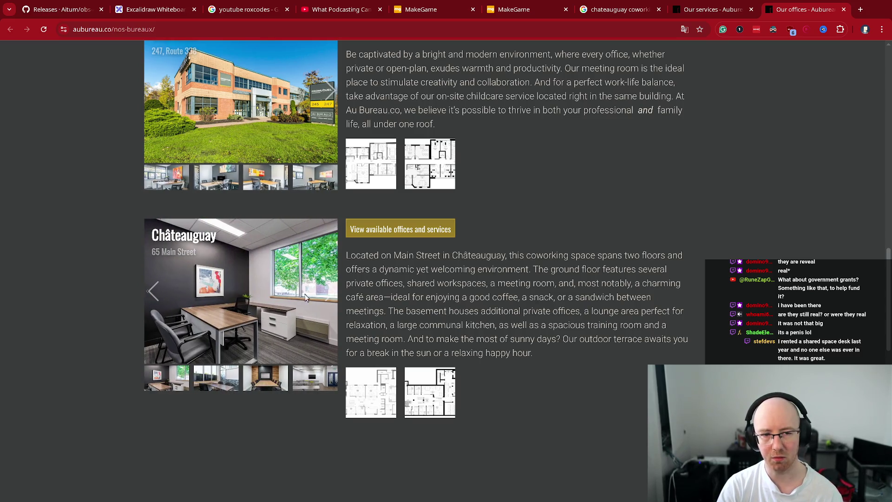
click(326, 297)
click(326, 296)
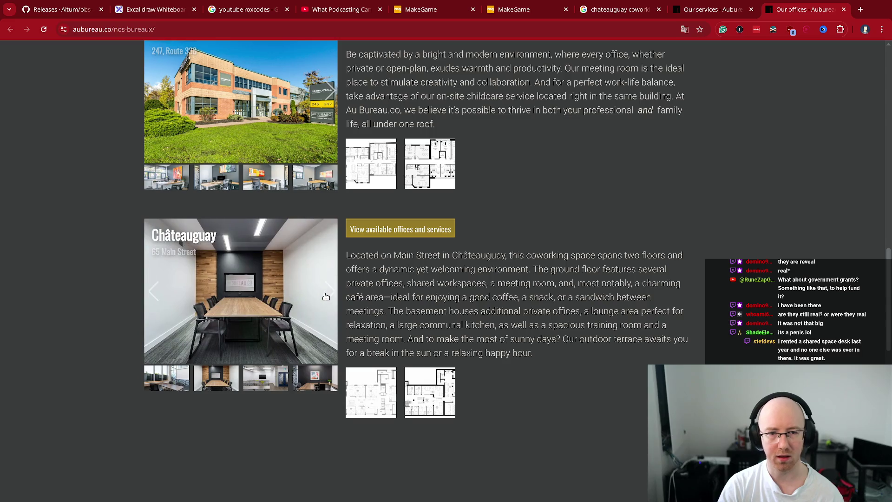
click(327, 297)
click(328, 297)
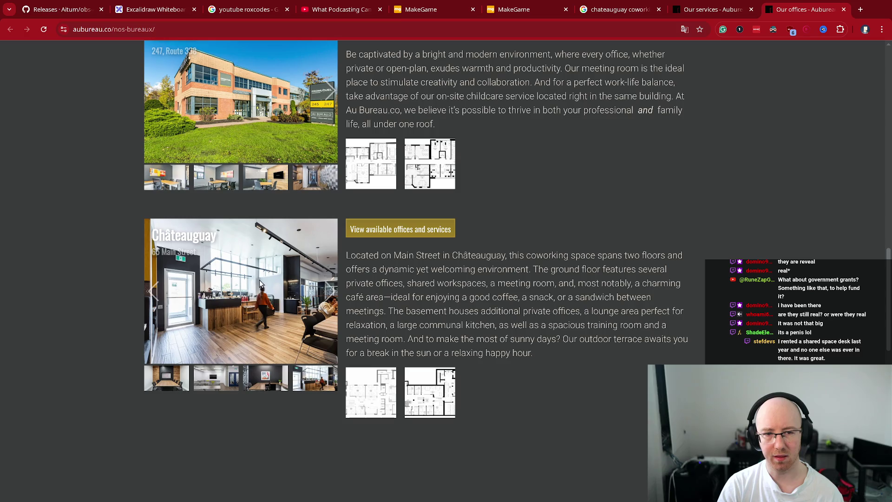
Step: Zoom the page in twice, reset it to normal size, and close the offices tab
right_click(262, 306)
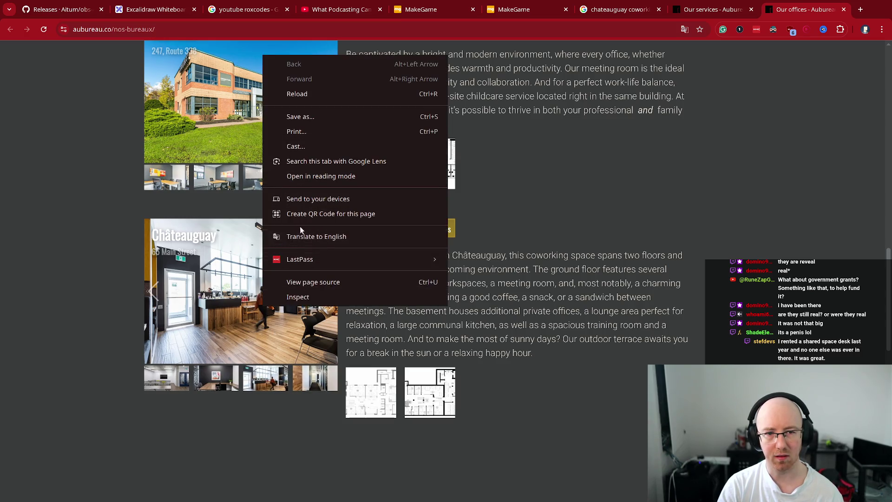
click(283, 325)
key(ctrl+plus)
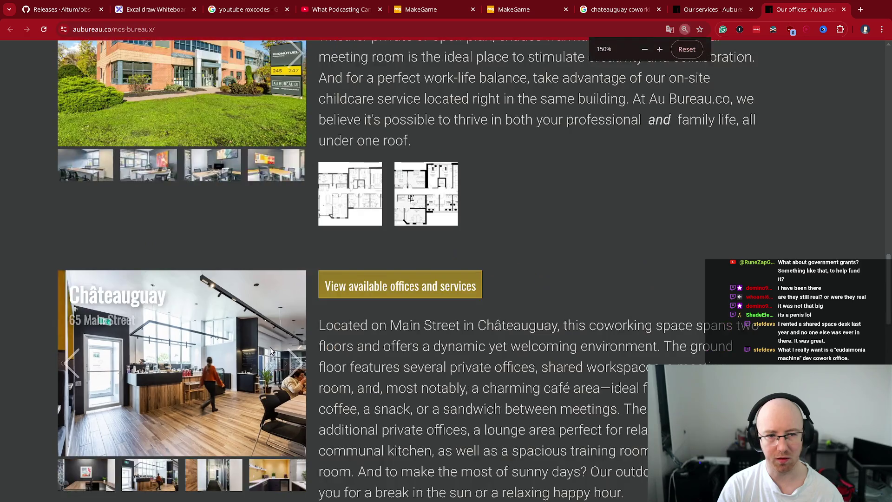
key(ctrl+plus)
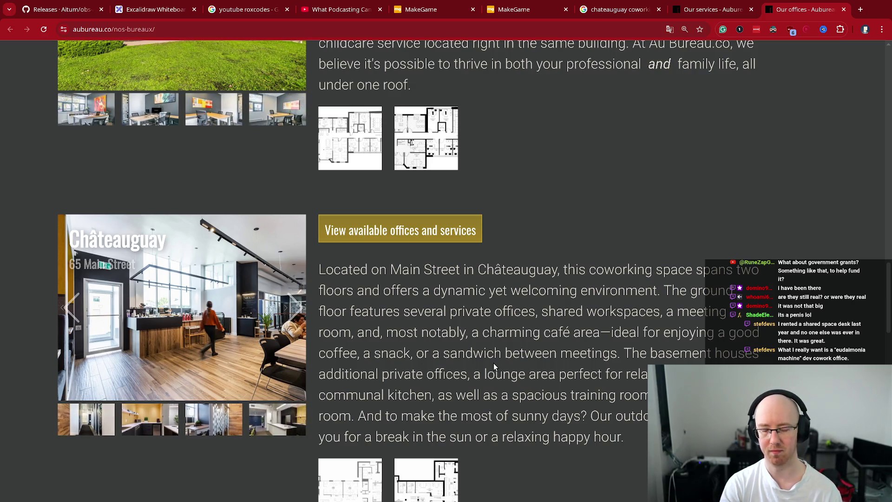
key(ctrl+0)
scroll(586, 314, up, 7)
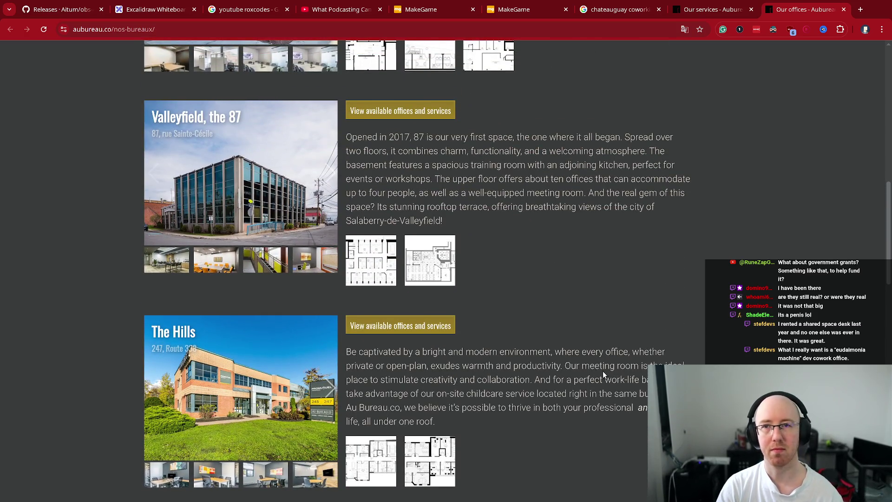
key(ctrl+w)
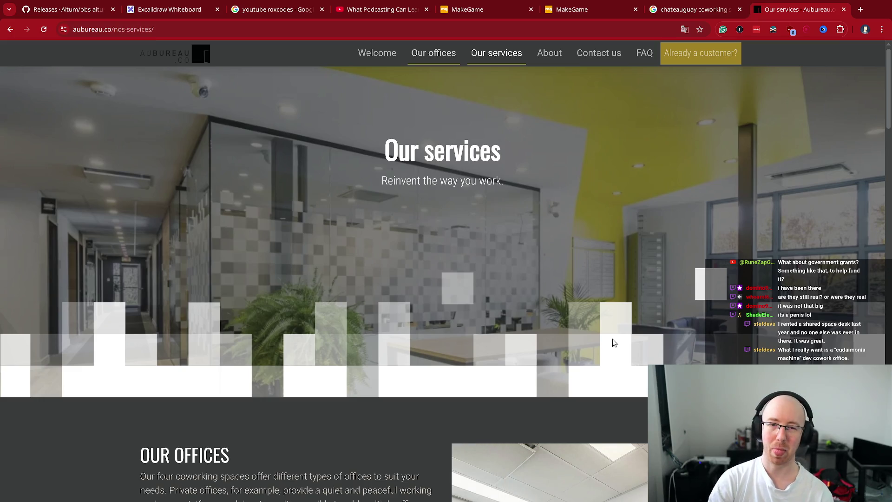
Step: Run a Google search for 'wework' from the address bar
scroll(434, 209, down, 6)
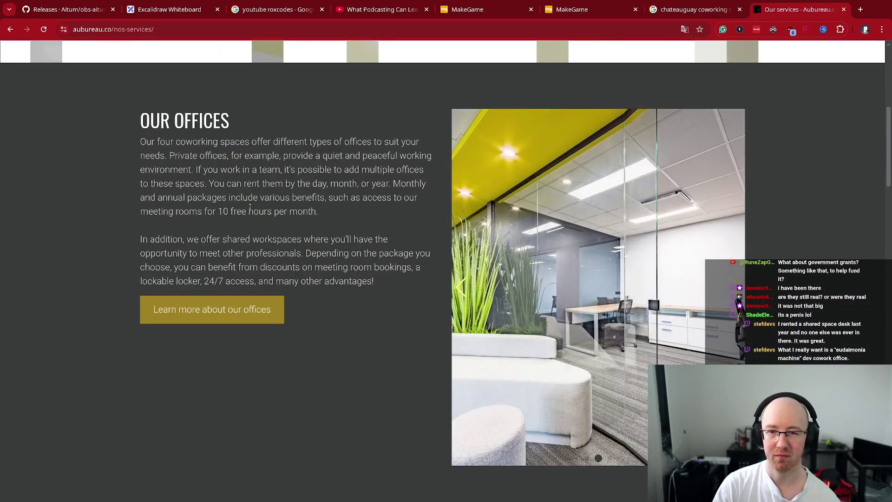
double_click(211, 265)
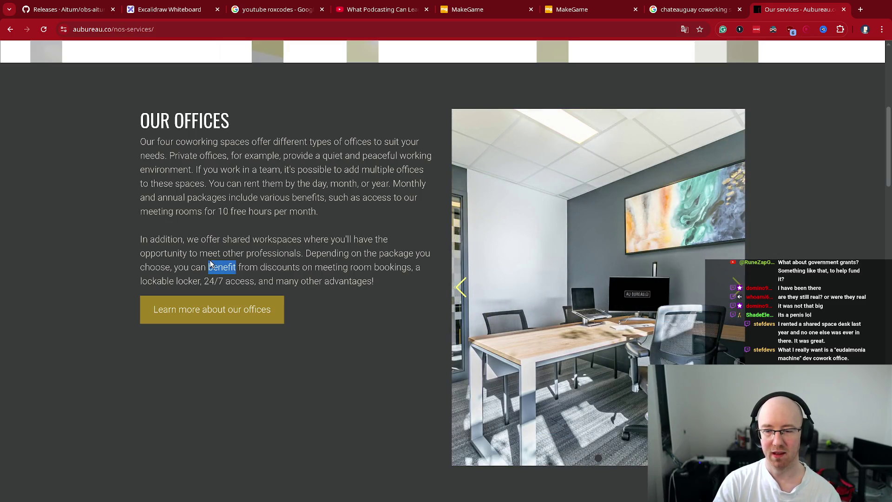
key(ctrl+l)
text(wework)
key(Return)
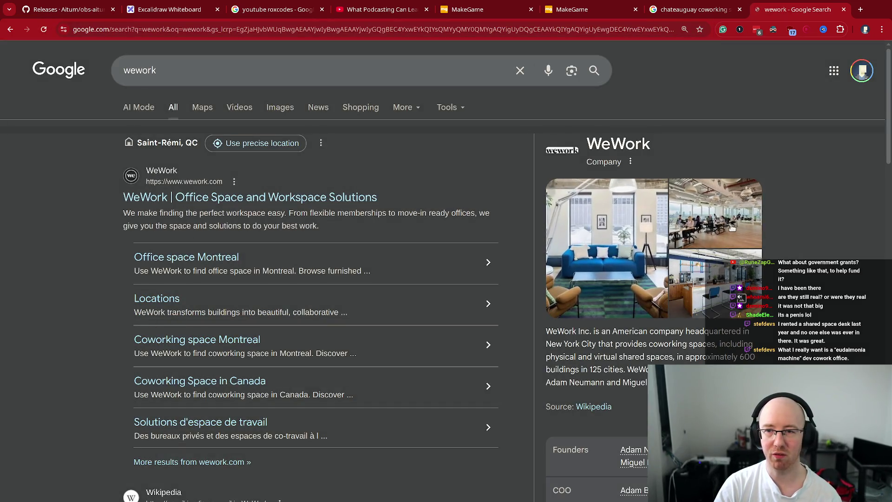
click(738, 228)
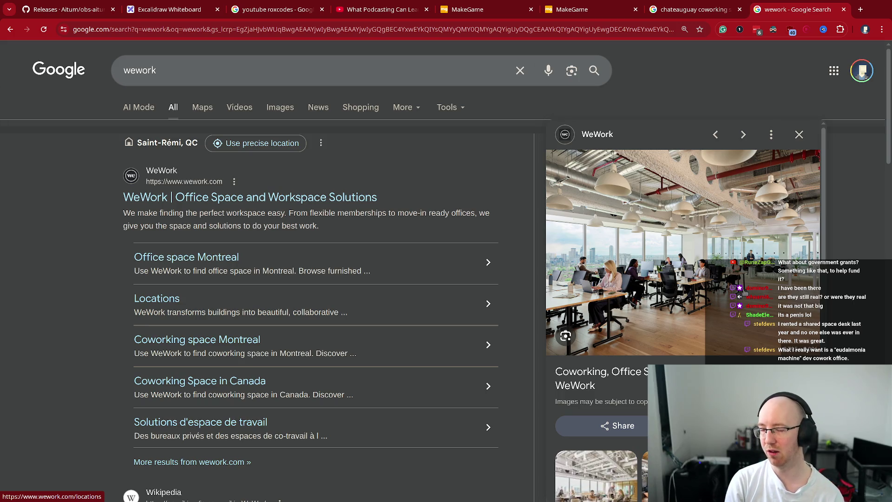
key(Escape)
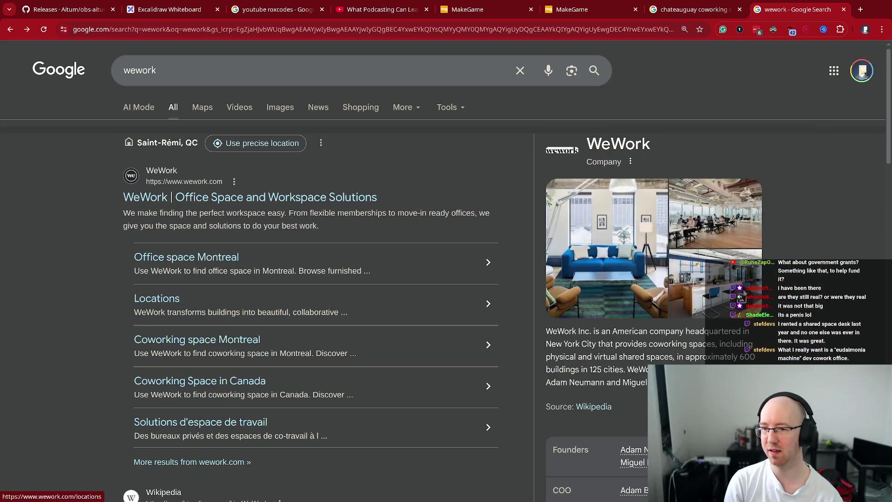
drag(585, 141, 679, 146)
click(679, 146)
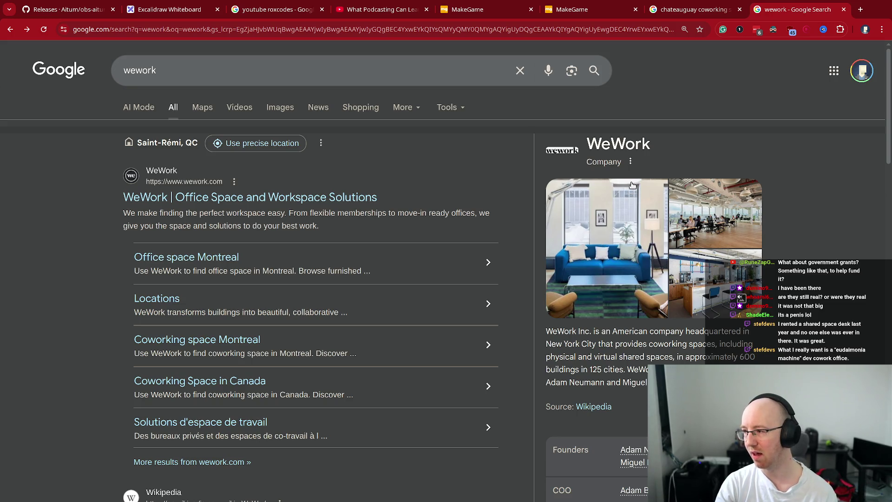
click(264, 70)
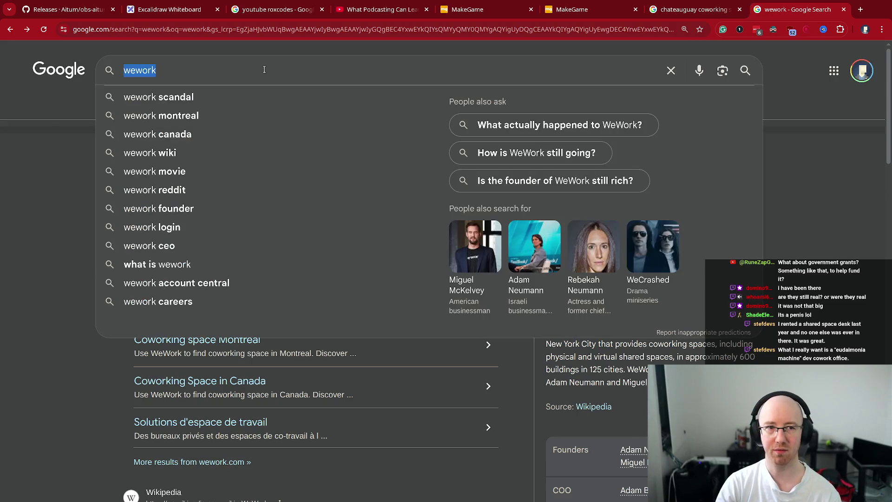
Step: Search Google for 'Montreal ubisoft', then change the query to 'montreal ea games'
text(Montreal)
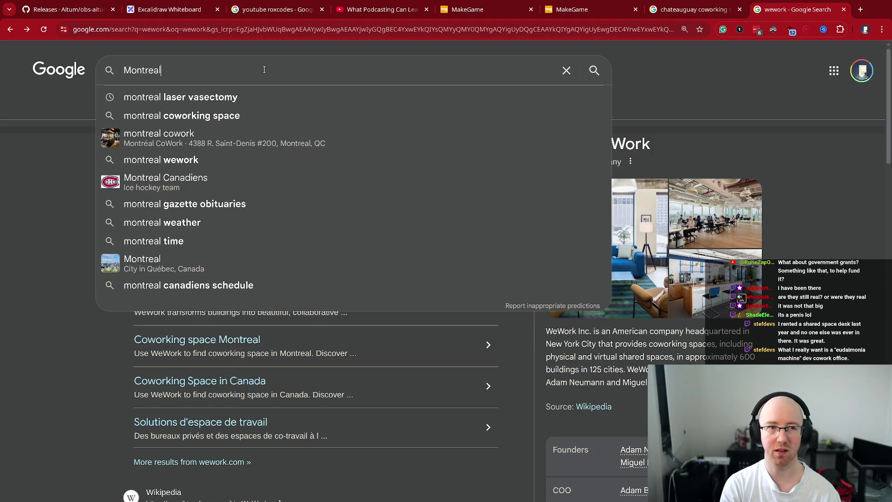
text( ub)
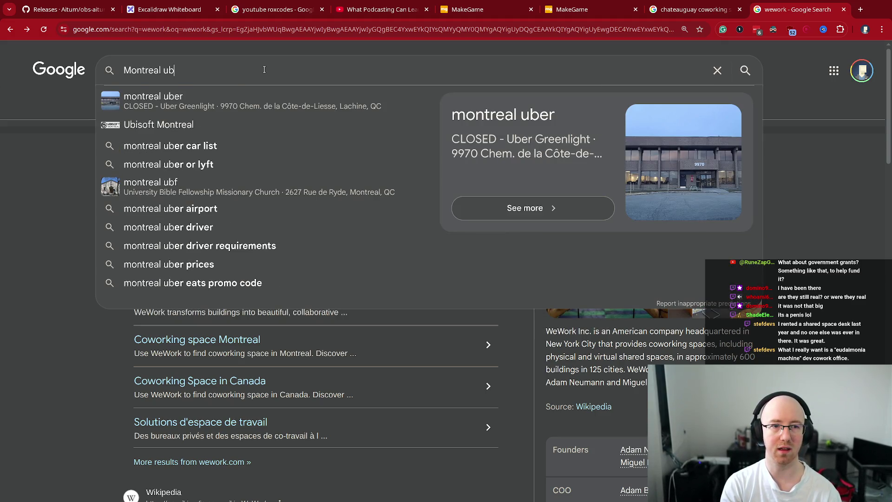
text(i)
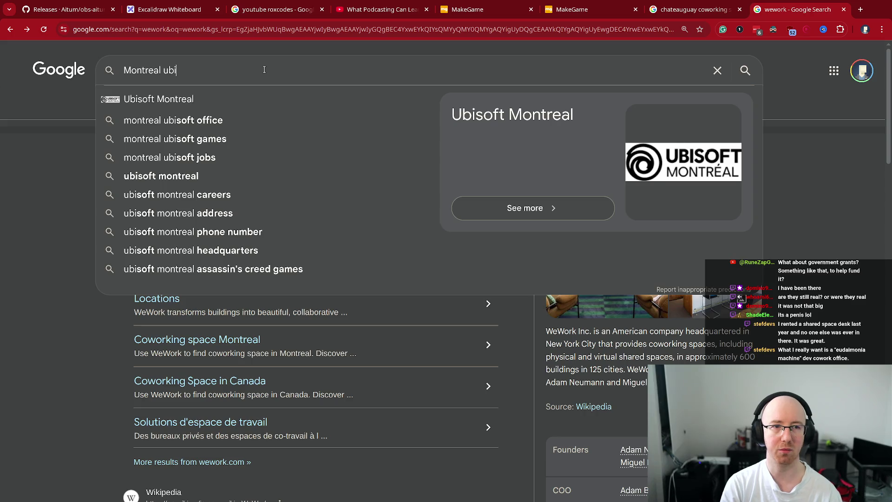
text(soft)
key(Return)
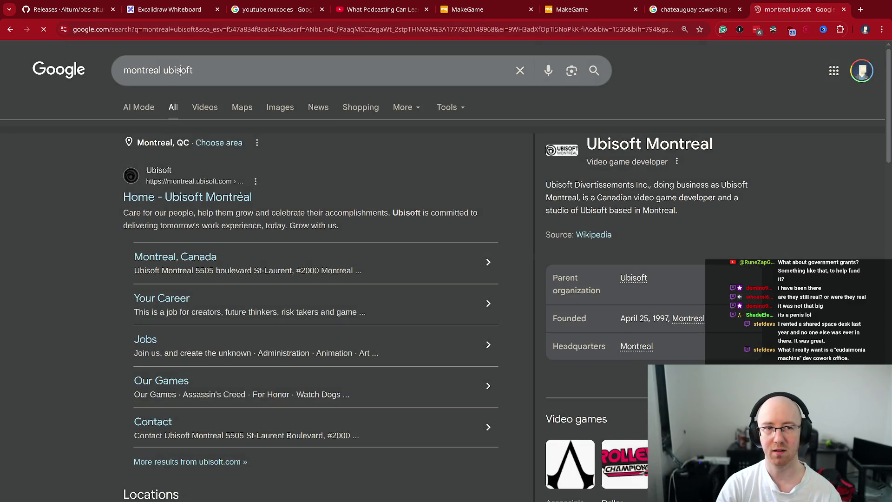
double_click(180, 70)
text(ea games)
key(Return)
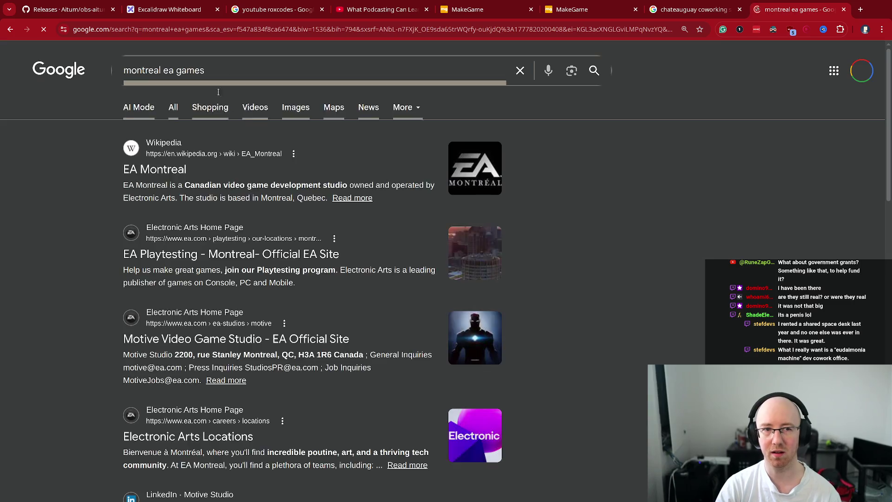
Step: Change the search to 'montreal video game studios' and scroll through the results
click(206, 71)
shift+click(165, 70)
text(vid)
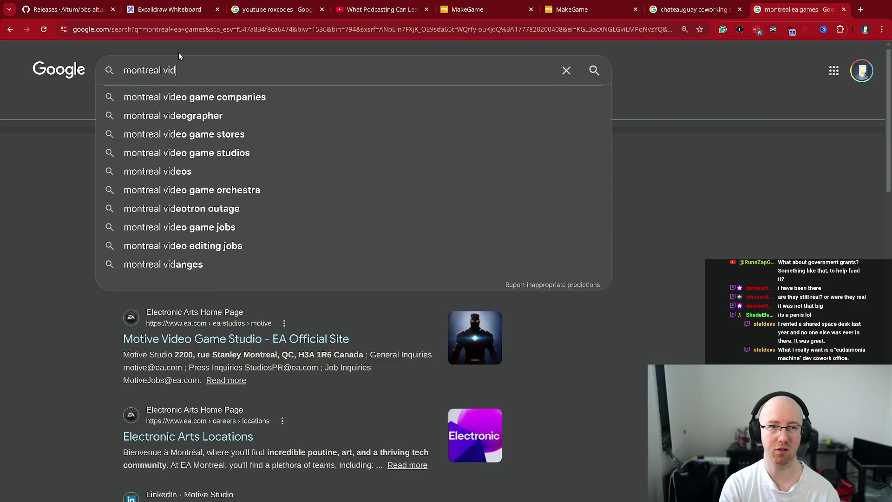
text(eo game studios)
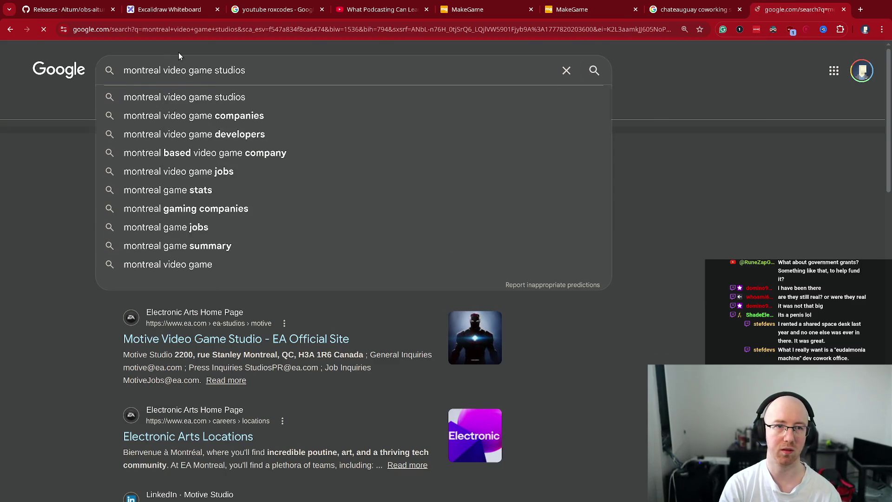
key(Return)
scroll(81, 223, down, 1)
scroll(81, 222, down, 5)
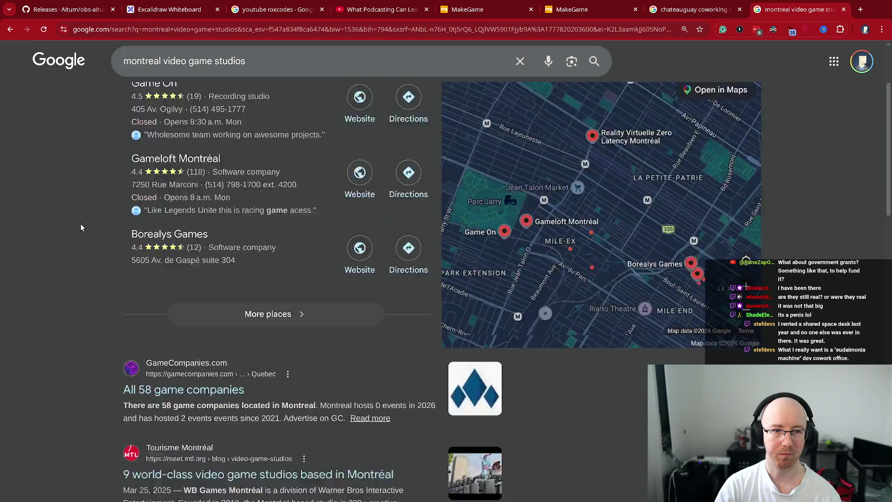
Step: Open GameCompanies.com's 'All 58 game companies' Montreal result in a new tab and switch to it
mouse_move(253, 230)
mouse_down()
mouse_move(110, 230)
mouse_move(122, 229)
mouse_up()
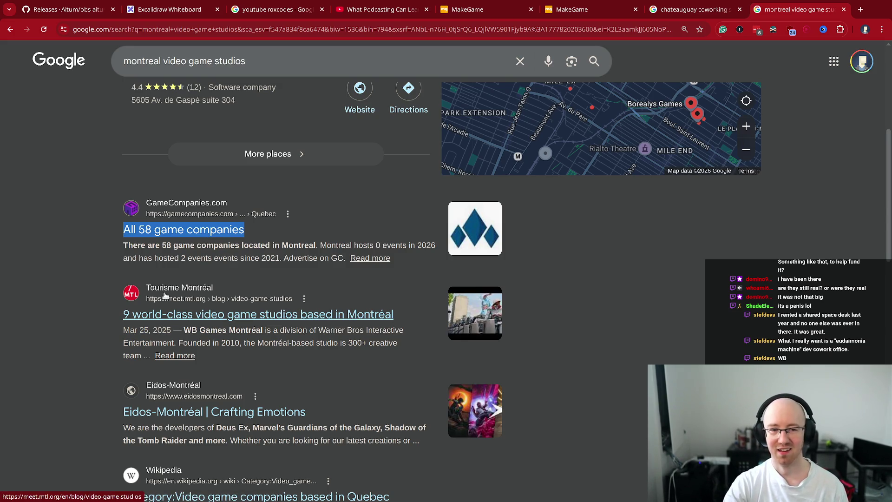
click(96, 288)
scroll(96, 288, down, 2)
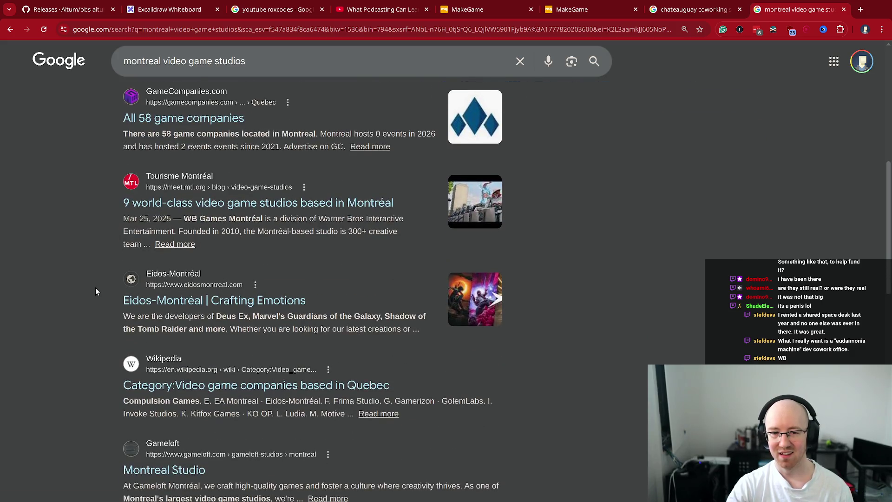
scroll(96, 292, up, 1)
middle_click(227, 177)
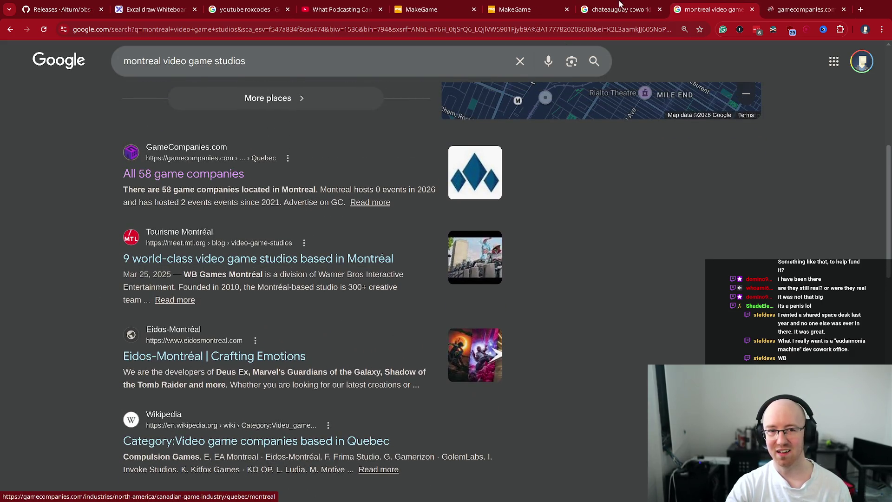
click(793, 12)
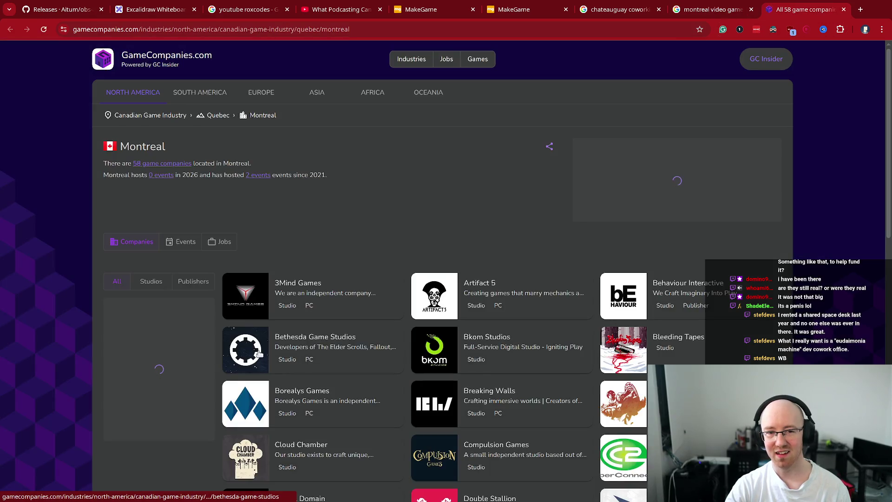
Step: Load the rest of the Montreal list so all 58 companies are shown
scroll(260, 353, down, 2)
scroll(261, 351, down, 1)
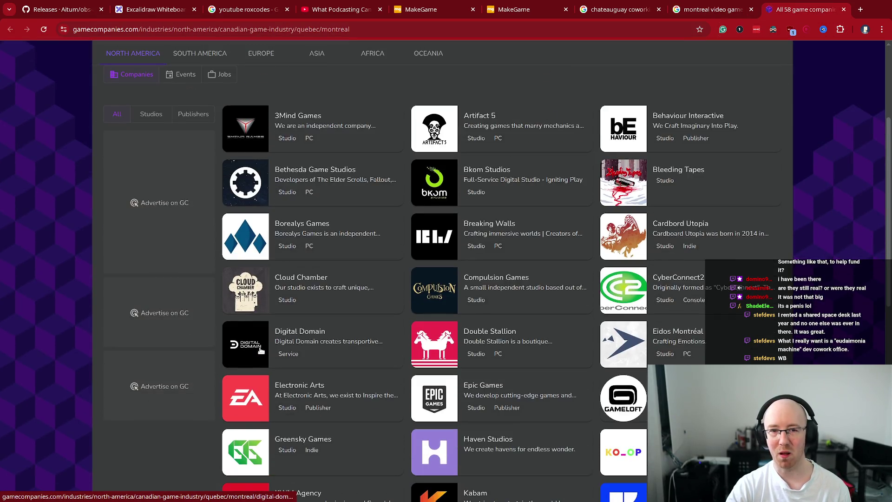
scroll(424, 376, down, 2)
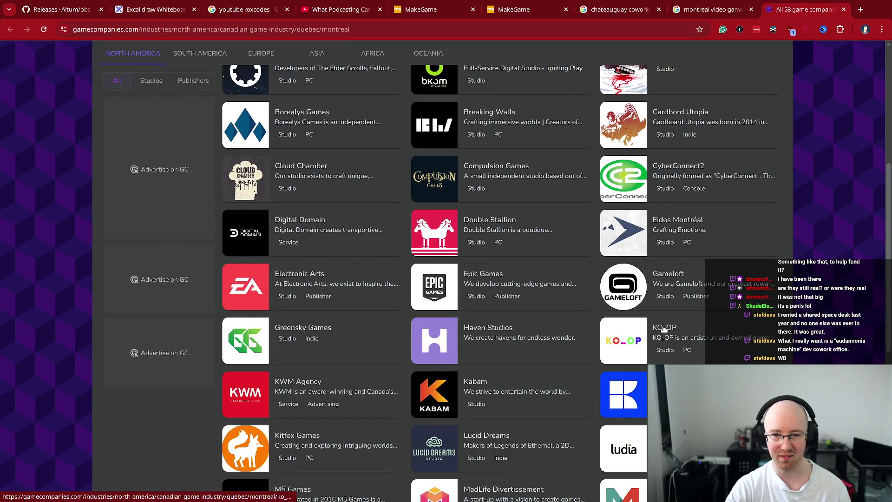
scroll(649, 354, down, 4)
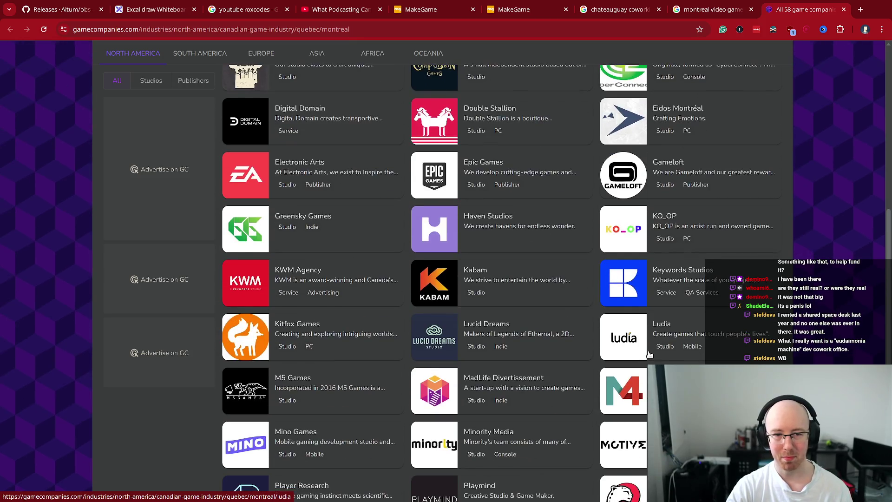
scroll(649, 354, down, 1)
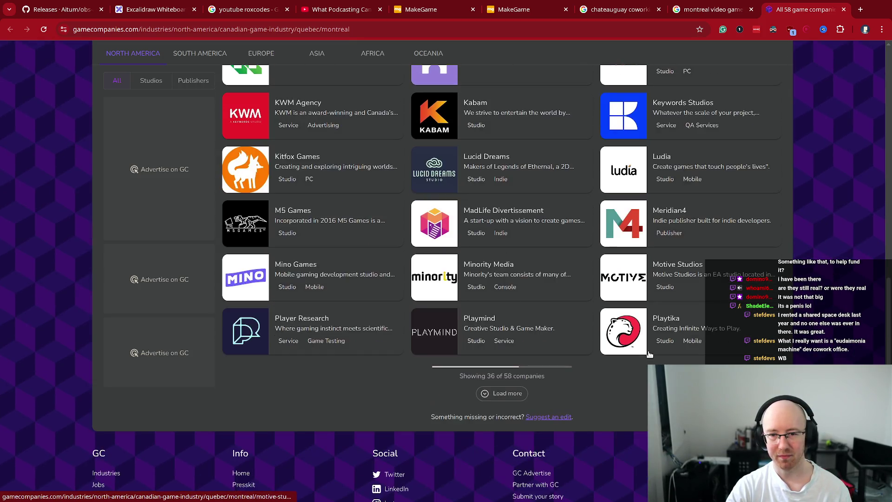
click(507, 394)
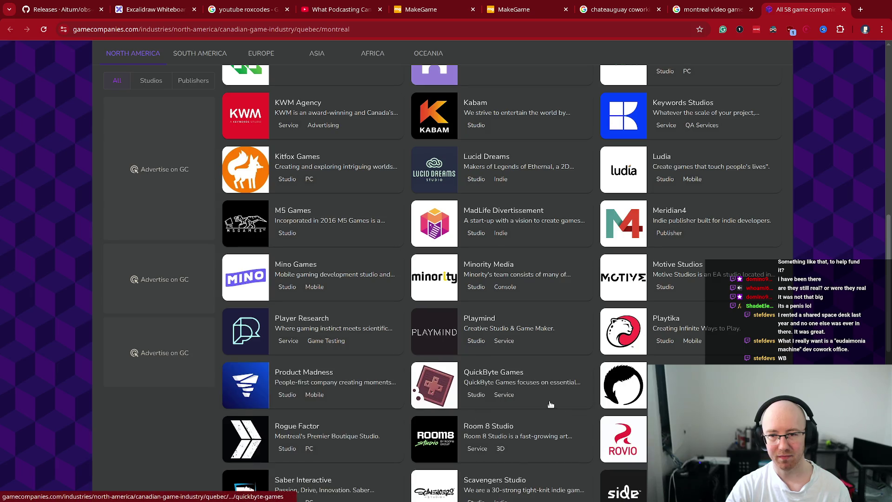
scroll(550, 404, down, 7)
scroll(550, 404, down, 2)
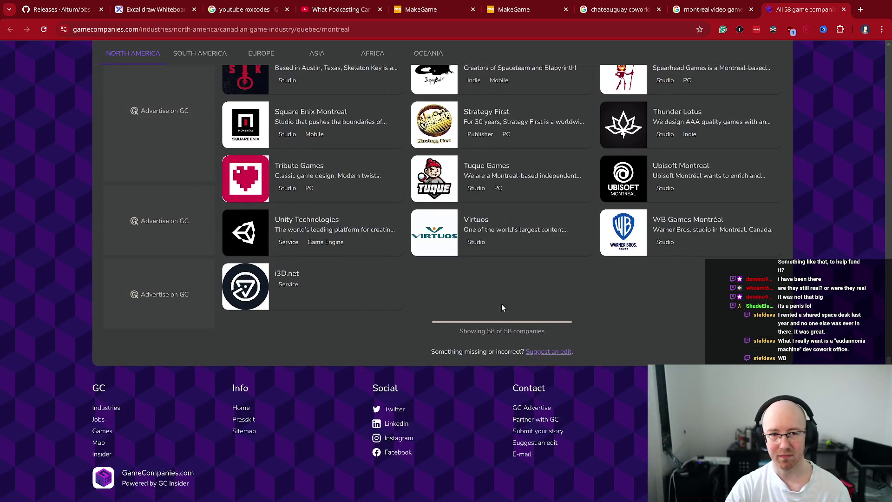
scroll(457, 317, up, 1)
scroll(474, 376, up, 1)
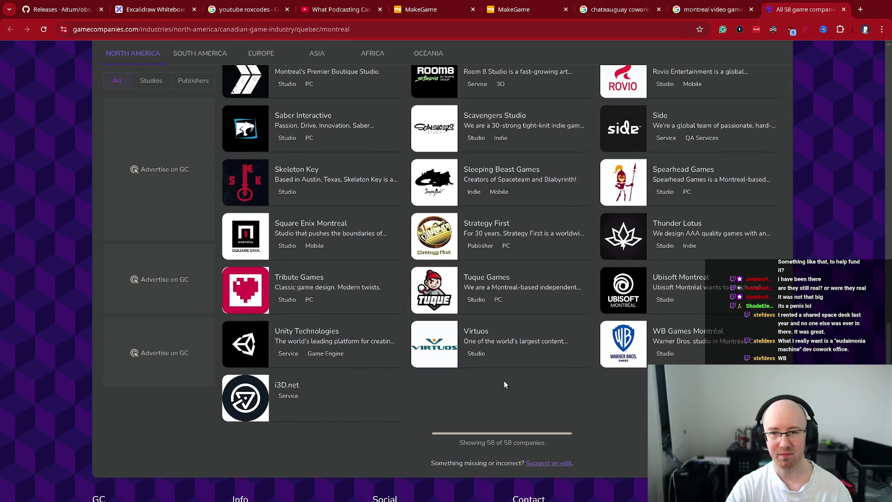
scroll(686, 356, up, 2)
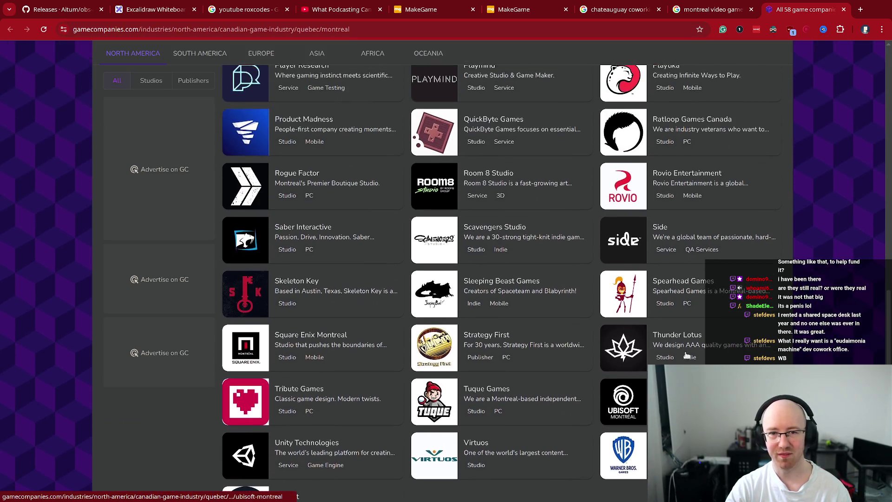
scroll(687, 356, up, 1)
Step: Search the page for 'Electr' to locate Electronic Arts, a Studio and Publisher
key(ctrl+f)
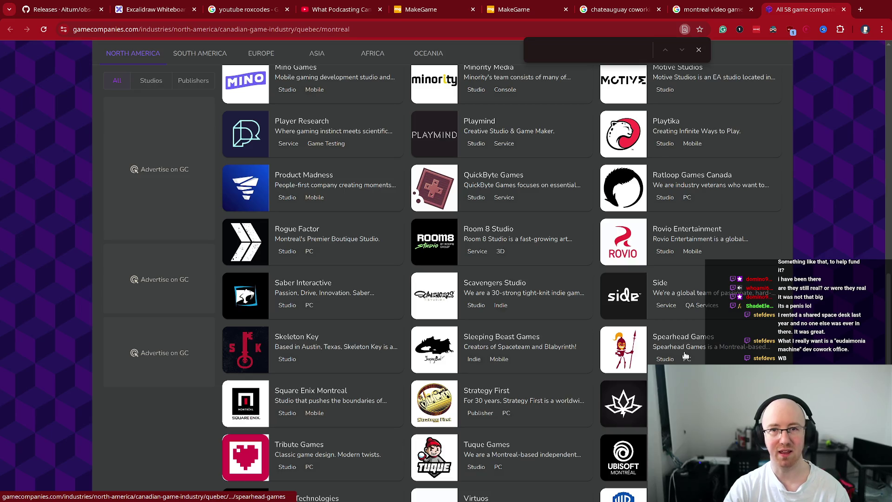
text(EA)
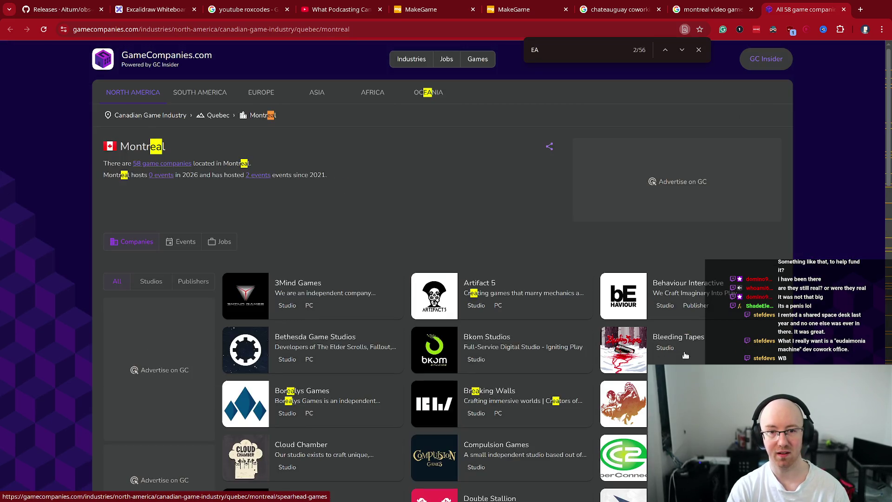
key(BackSpace)
key(BackSpace)
text(Ele)
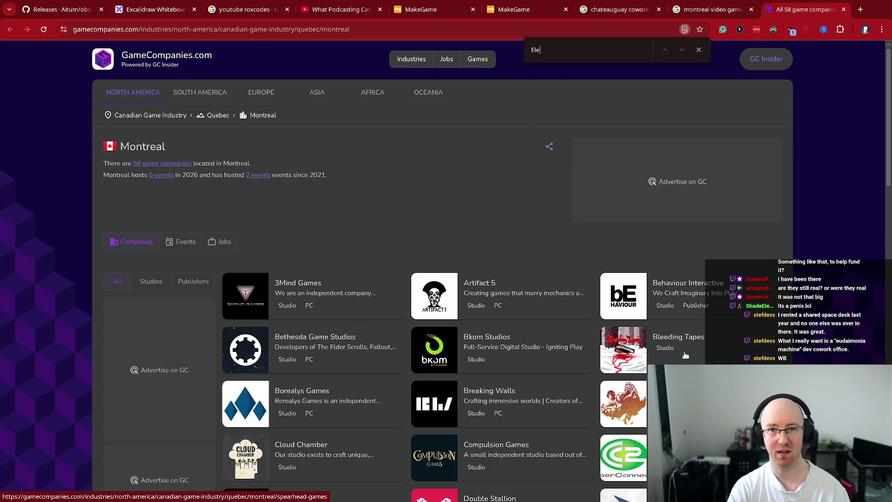
text(ctr)
key(Escape)
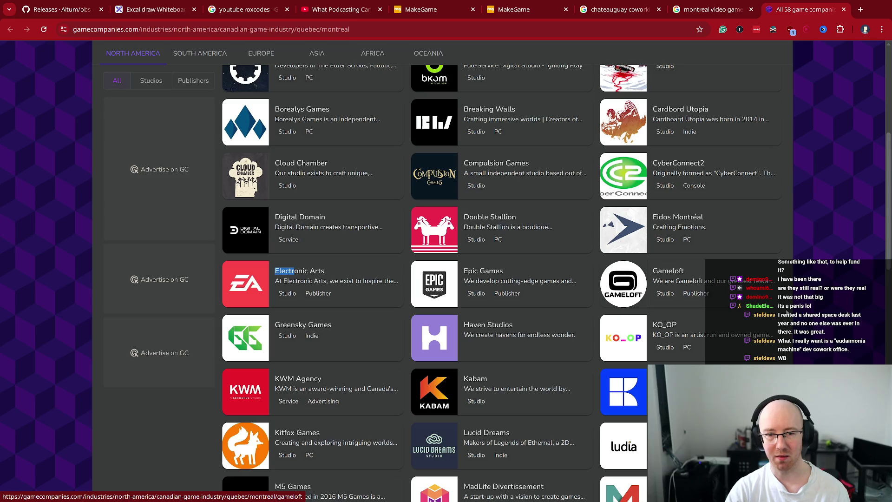
scroll(785, 312, down, 1)
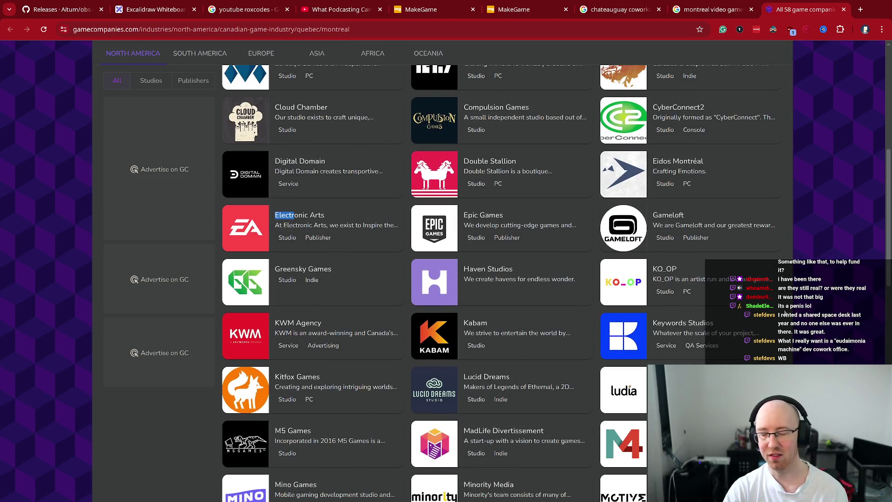
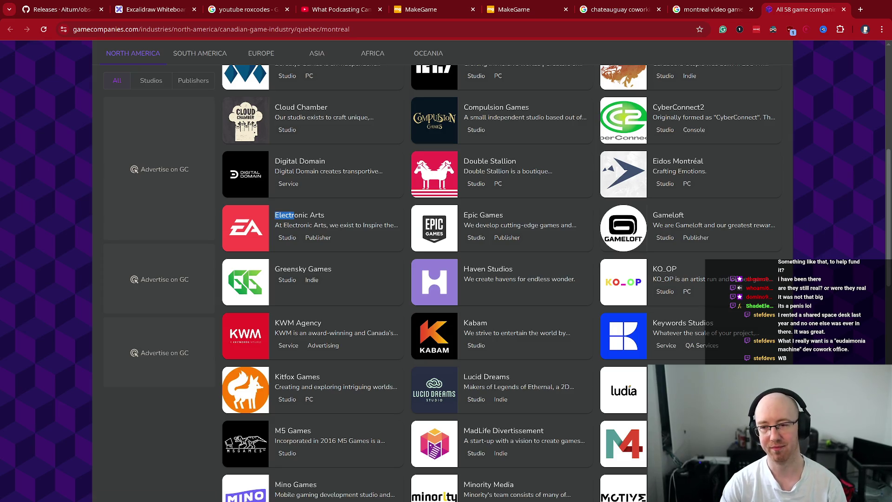
Step: Browse GameCompanies.com's Montreal listing of 58 game companies, from 3Mind Games to i3D.net
scroll(752, 279, down, 5)
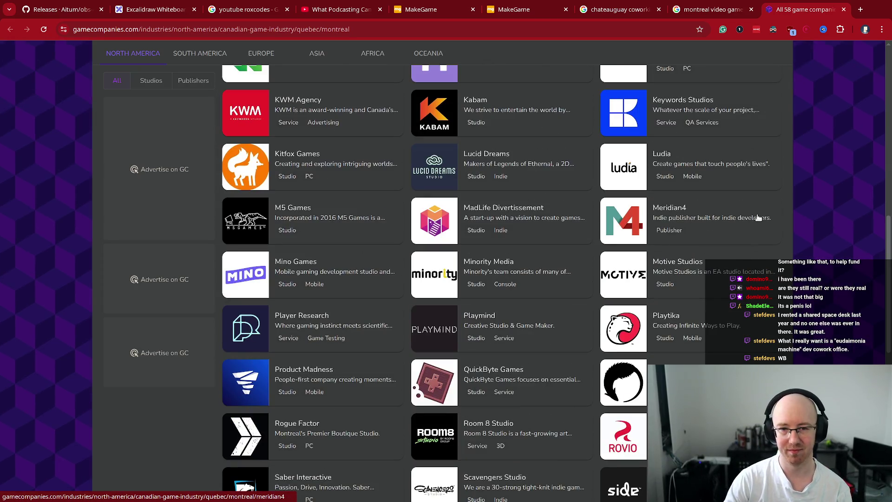
scroll(758, 217, down, 6)
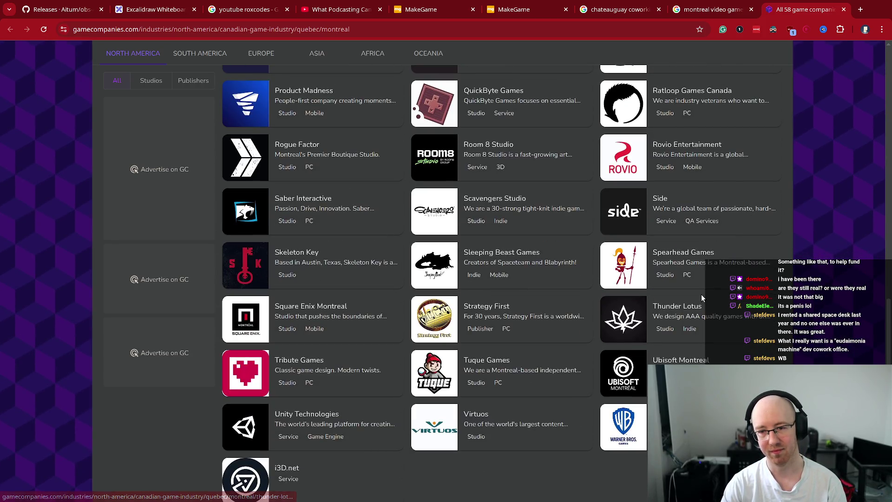
scroll(782, 210, up, 15)
click(752, 151)
key(ctrl+l)
Step: Move the game-companies tab into its own window and close the Google search window
text(chat)
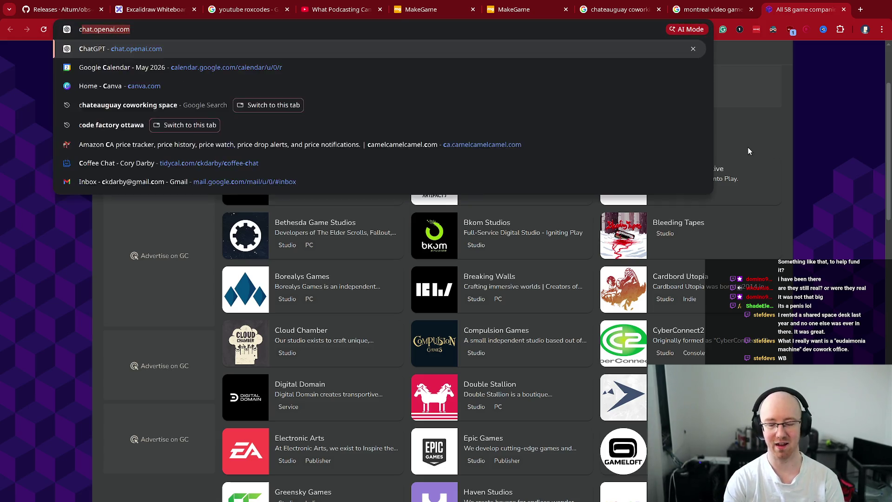
key(Escape)
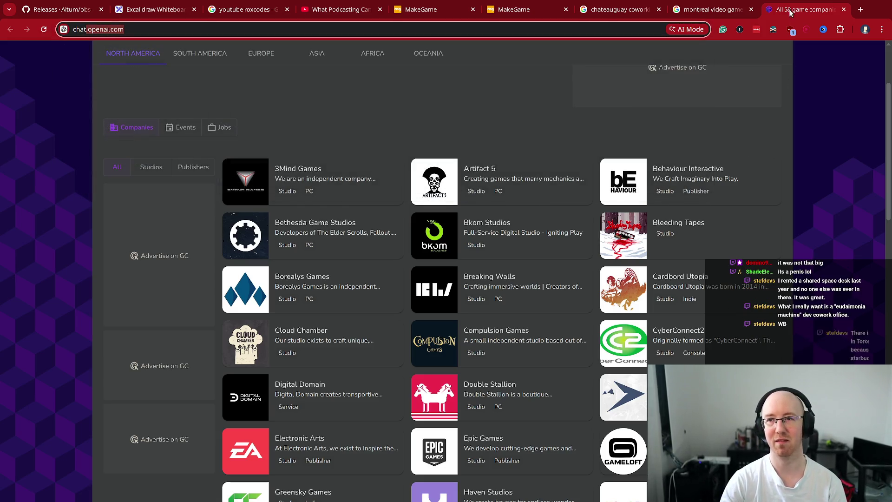
drag(794, 27, 761, 55)
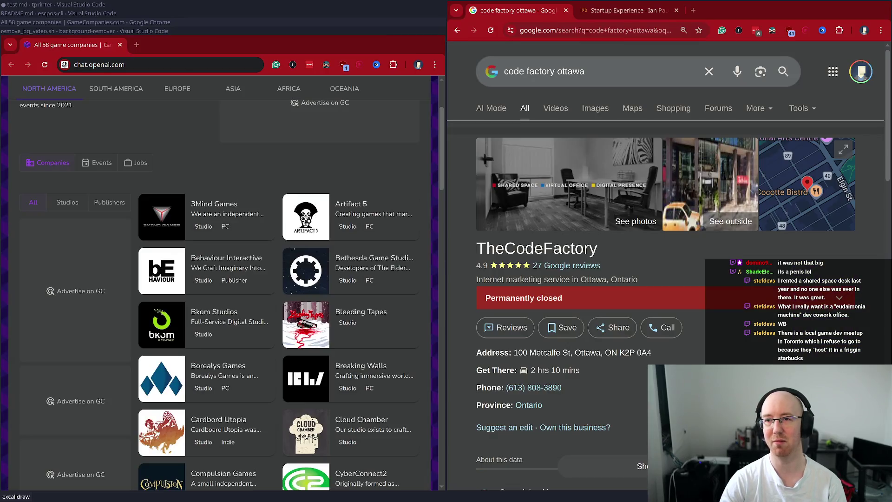
key(ctrl+shift+w)
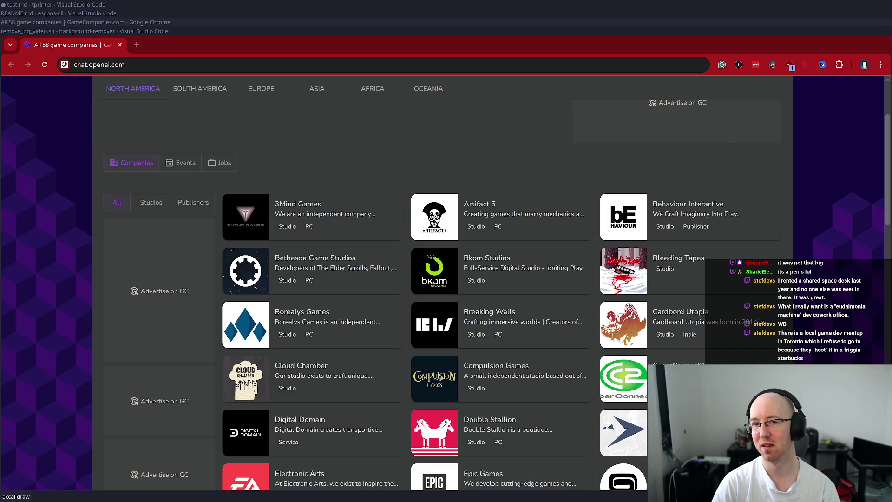
Step: Bring the Chrome window with a fresh ChatGPT chat forward and maximize it
key(super+Up)
key(alt+Tab)
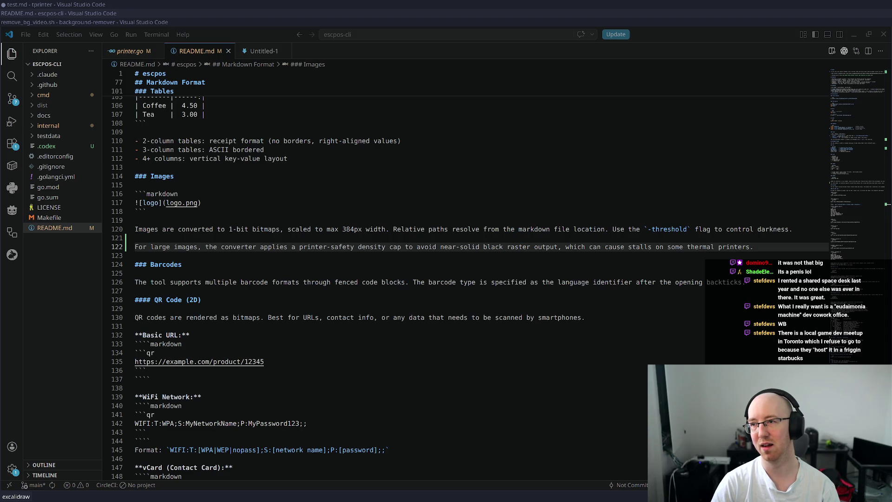
key(alt+Tab)
key(super+Up)
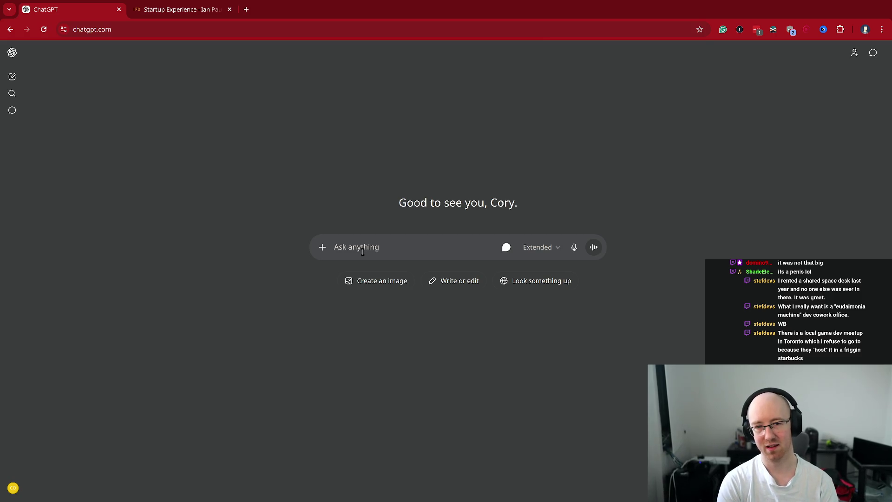
Step: Send ChatGPT: 'What are the tax advantages of being in Quebec as a game studio or making games?'
text(Why do)
key(ctrl+a)
text(What are the tax a d)
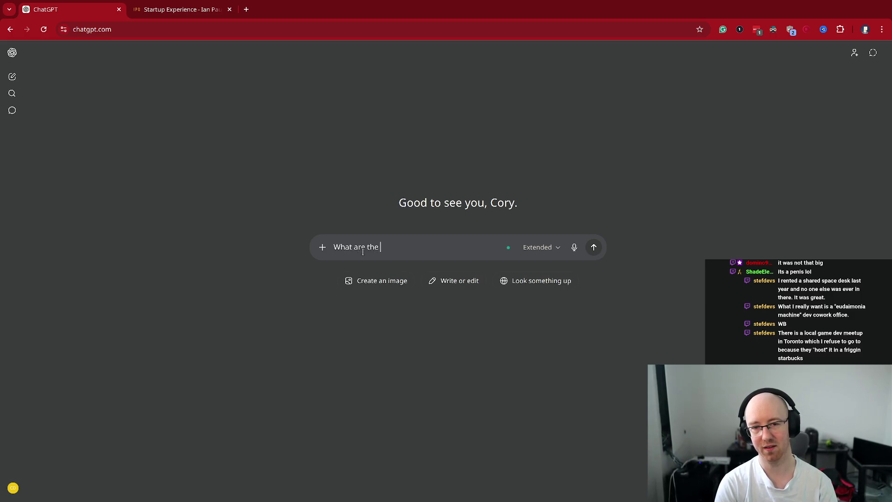
key(BackSpace)
key(BackSpace)
text(d)
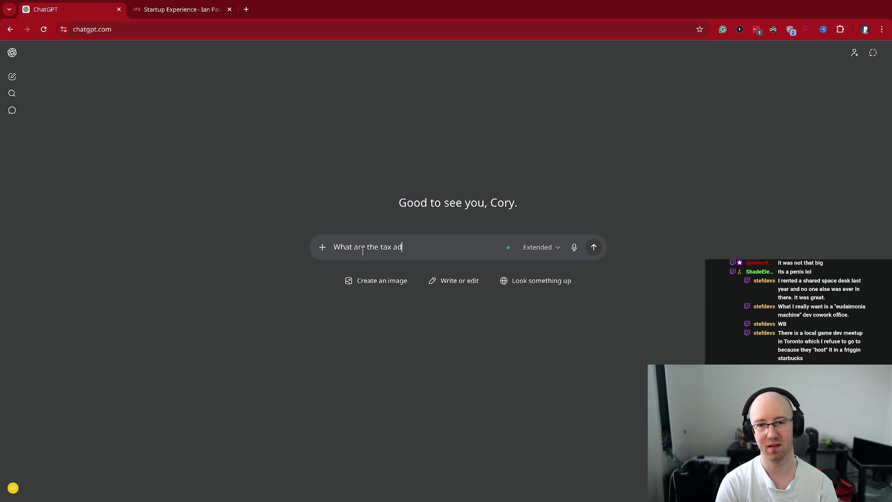
text(vantages of being )
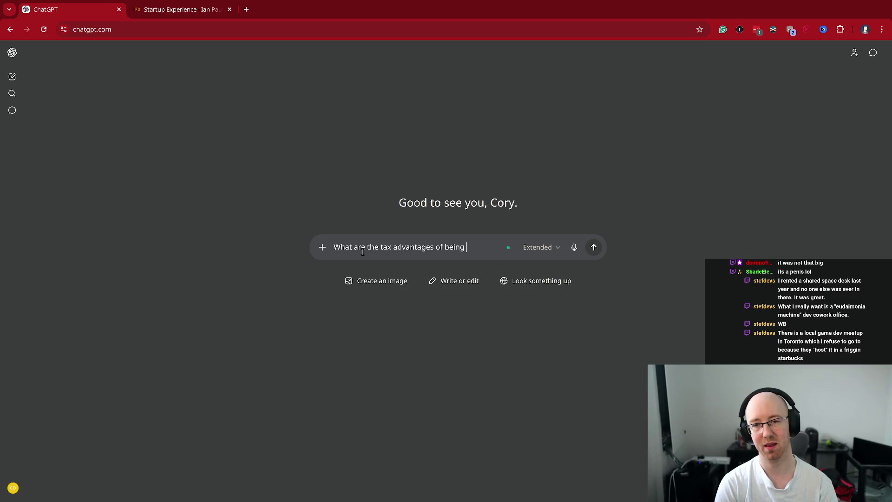
text(in Quebec as a g)
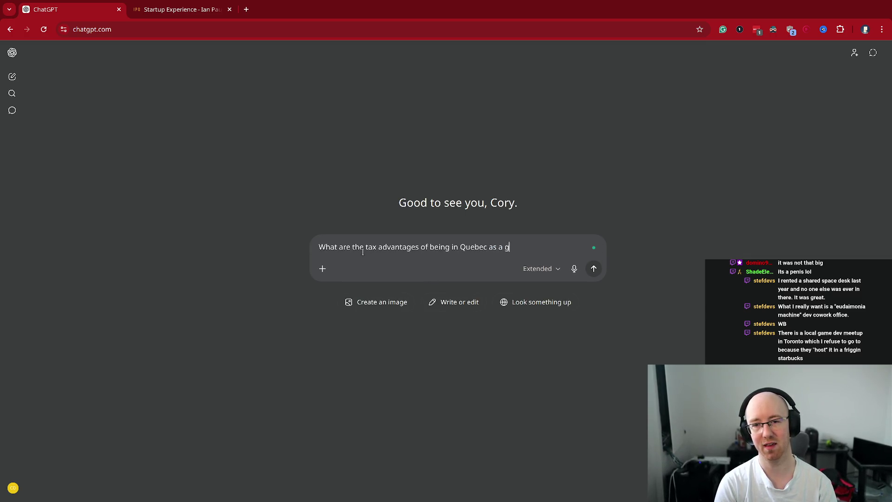
text(ame studio or making games?)
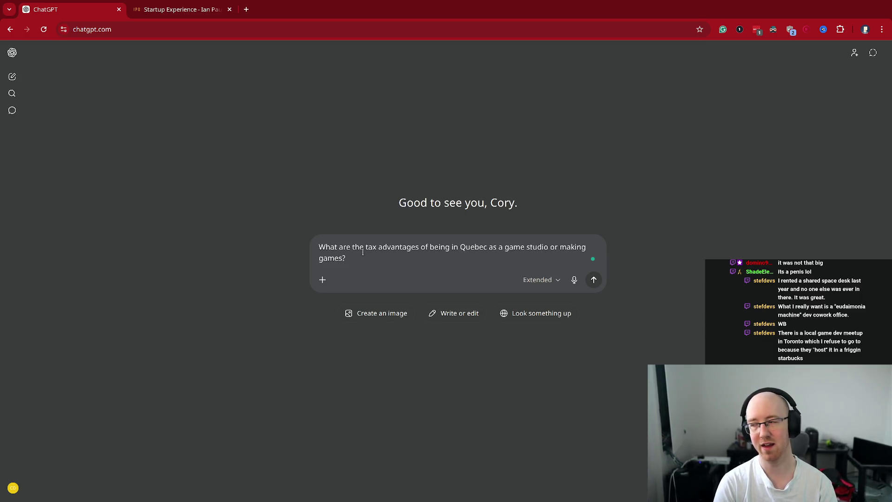
key(Return)
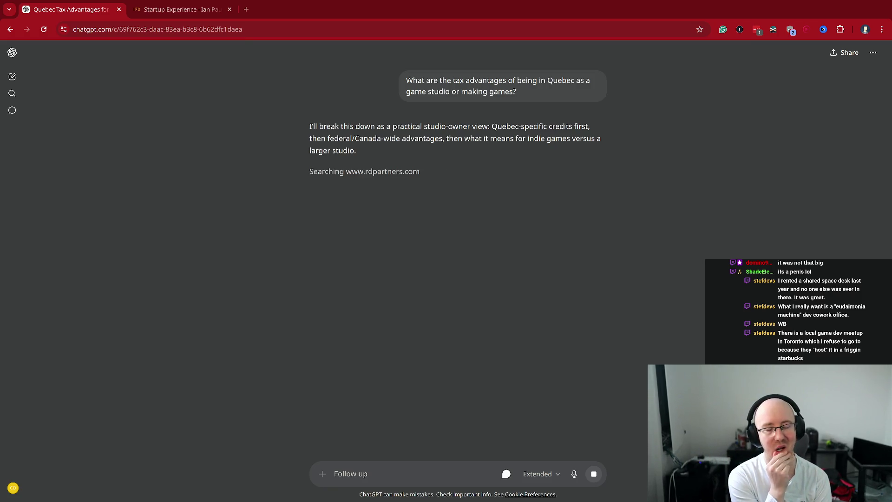
Step: Search Google for 'irap ontario' in a new tab and skim the results
click(246, 9)
text(irap ontario)
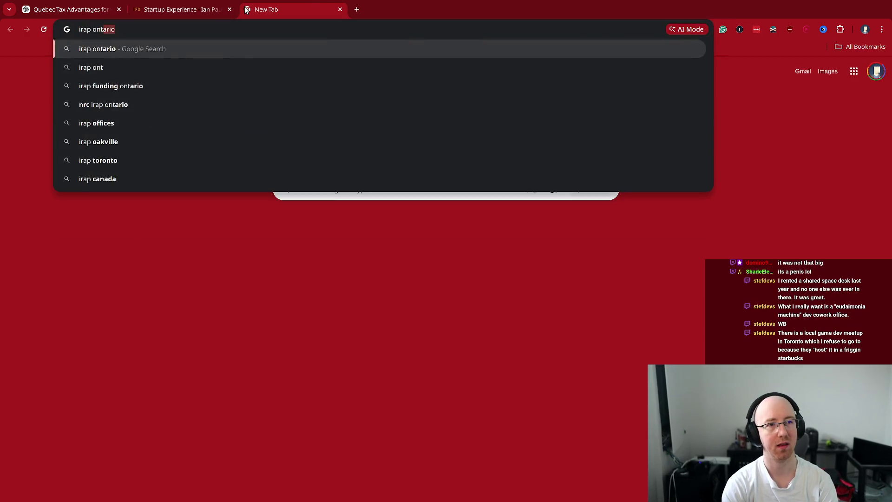
key(Return)
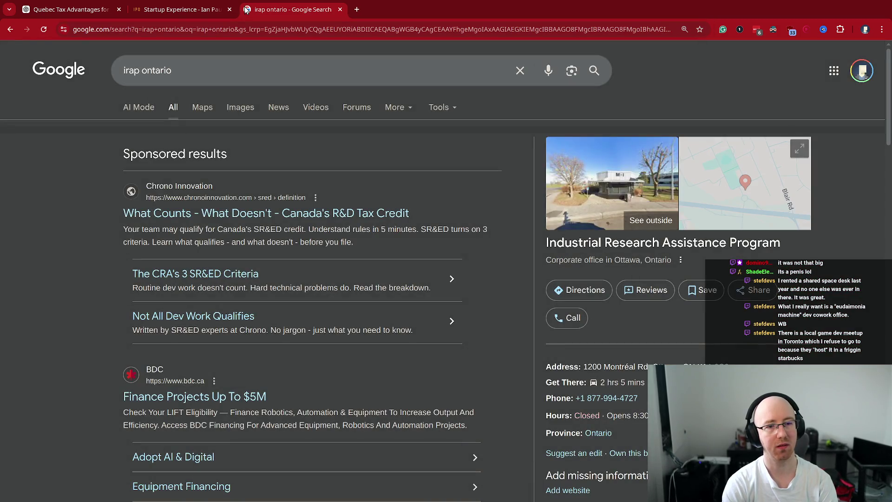
scroll(302, 279, down, 5)
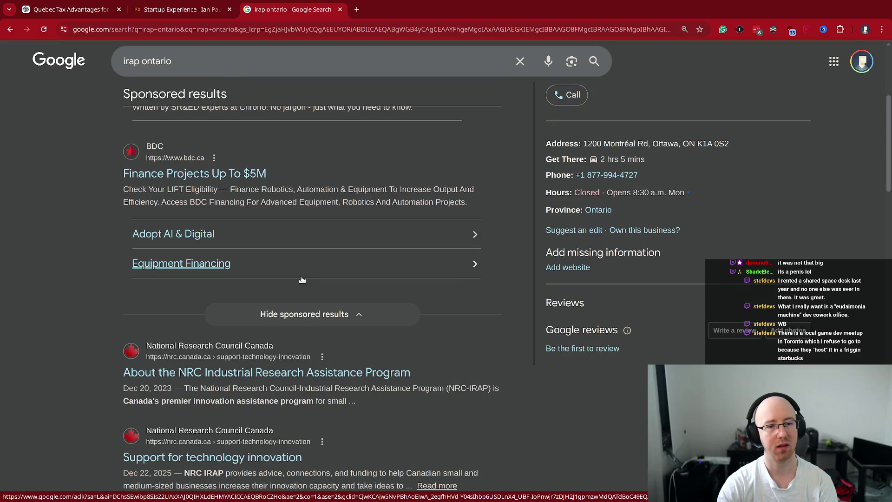
Step: Search for SR&ED in Canada and open the Canada.ca SR&ED result in the background
key(ctrl+l)
text(sred)
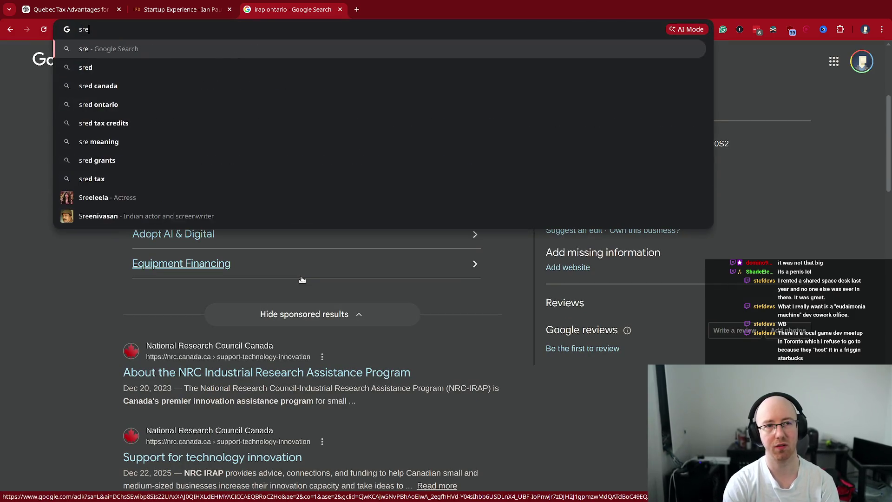
key(Return)
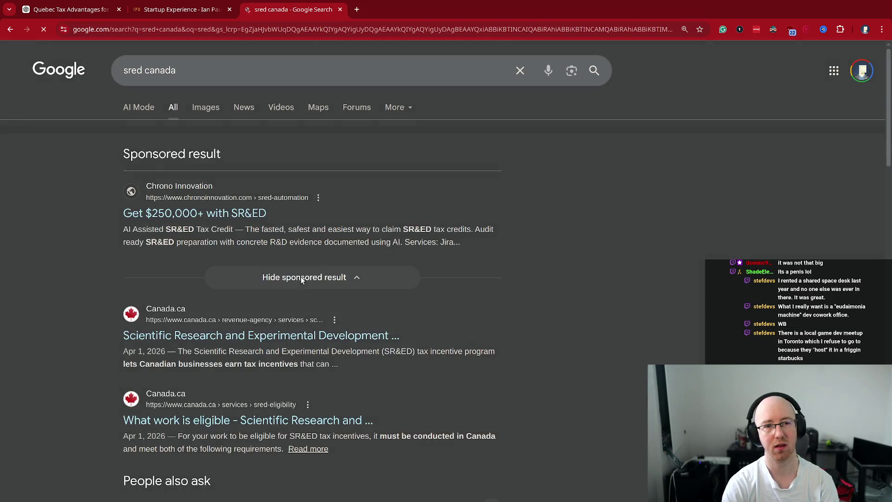
scroll(174, 267, down, 1)
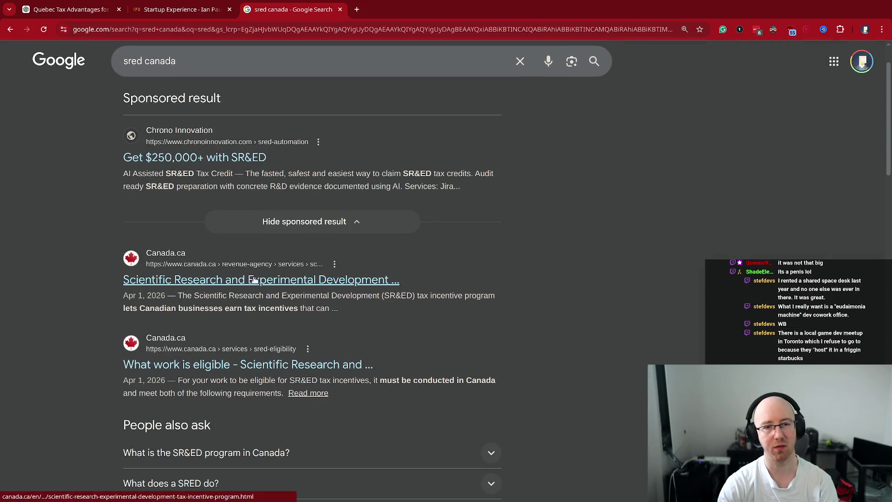
mouse_move(232, 299)
mouse_down()
mouse_move(382, 313)
mouse_move(417, 297)
mouse_move(386, 297)
mouse_move(470, 303)
mouse_up()
click(468, 301)
middle_click(354, 281)
Step: Refine the search to 'sred federal canada', then close it and the Canada.ca SR&ED tab
click(236, 57)
key(ctrl+Left)
text(federal)
key(Return)
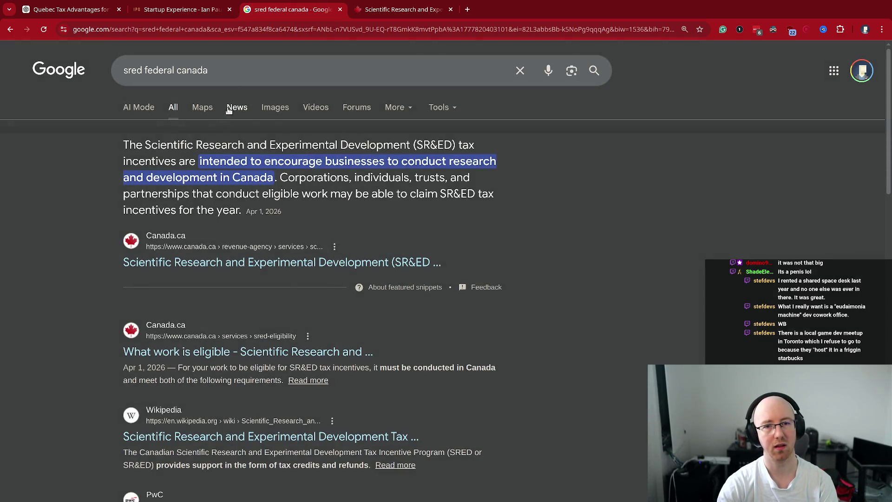
double_click(133, 70)
middle_click(263, 8)
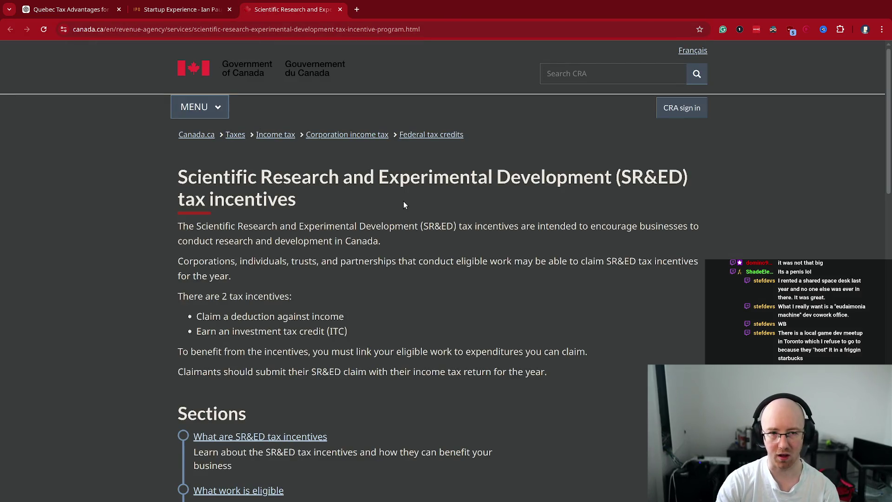
key(ctrl+w)
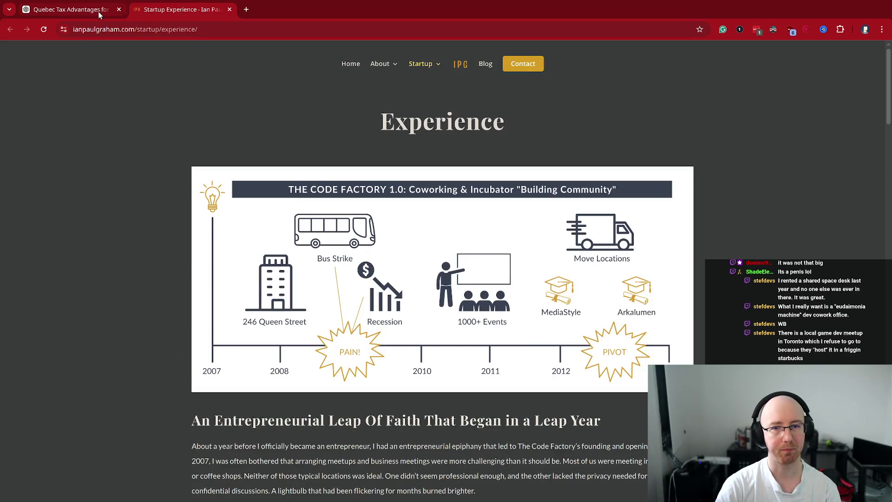
Step: Switch back to the 'Quebec Tax Advantages' ChatGPT conversation tab
click(98, 11)
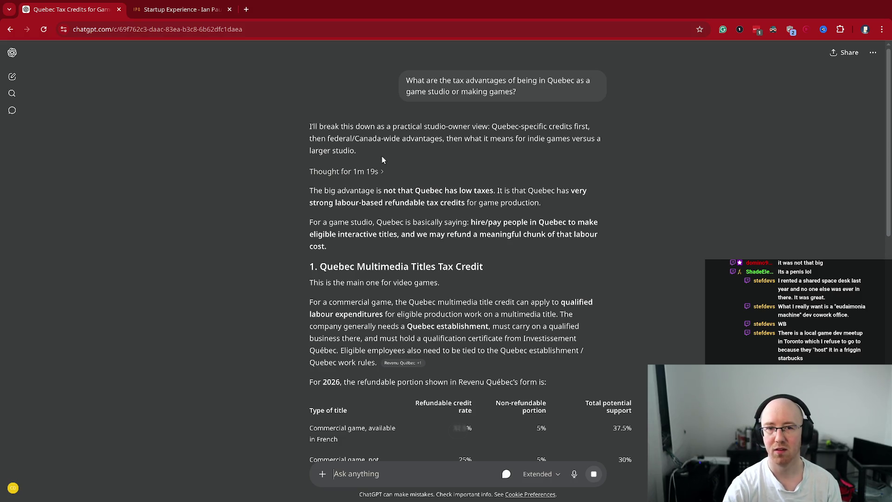
Step: Read the intro on labour-based refundable credits and the Quebec Multimedia Titles Tax Credit heading
drag(325, 207, 478, 208)
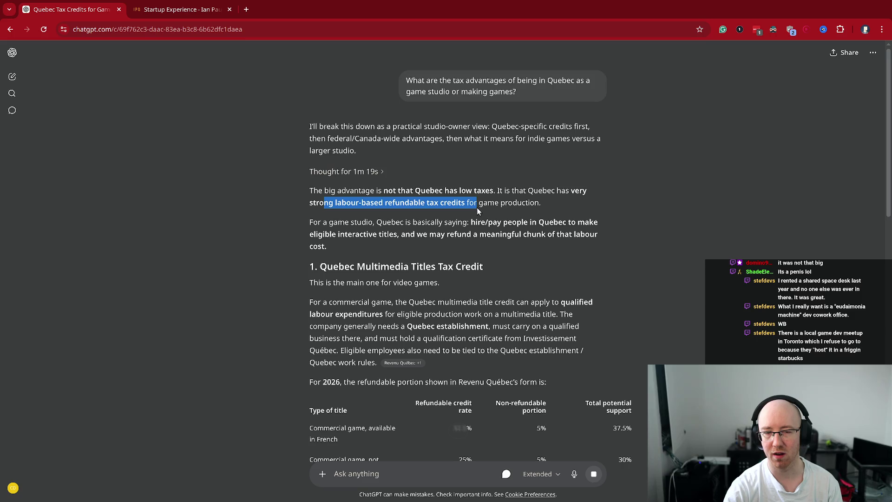
click(476, 207)
scroll(359, 197, down, 1)
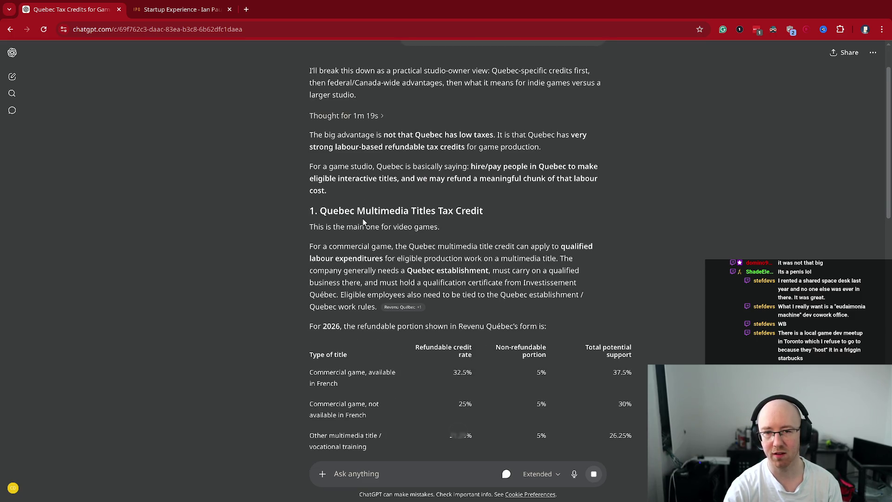
drag(483, 211, 404, 213)
mouse_move(483, 211)
mouse_down()
mouse_move(502, 210)
mouse_move(307, 211)
mouse_up()
scroll(480, 268, down, 2)
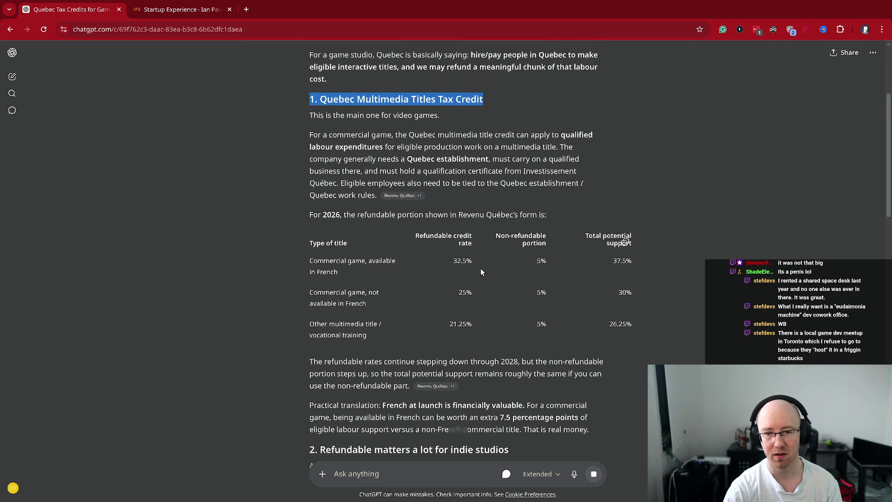
click(483, 182)
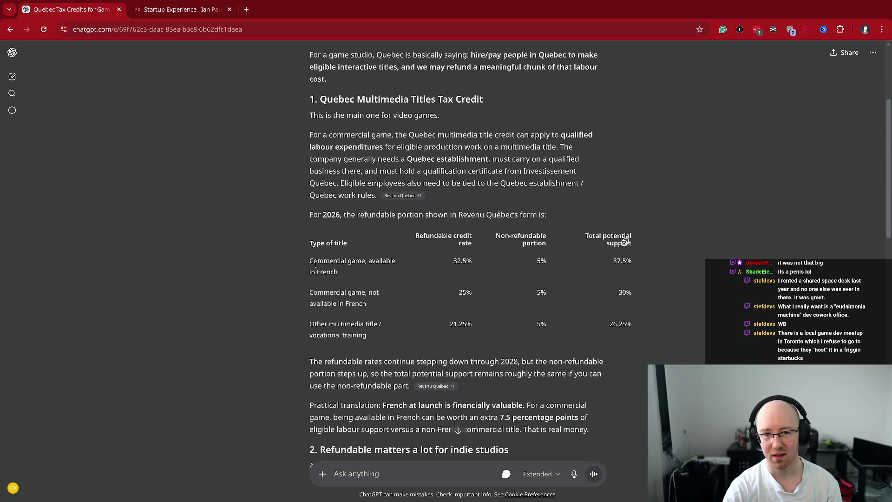
Step: Study the 2026 rate table, including the 32.5% rate for commercial games available in French
drag(310, 269, 349, 262)
click(340, 272)
triple_click(320, 272)
click(382, 270)
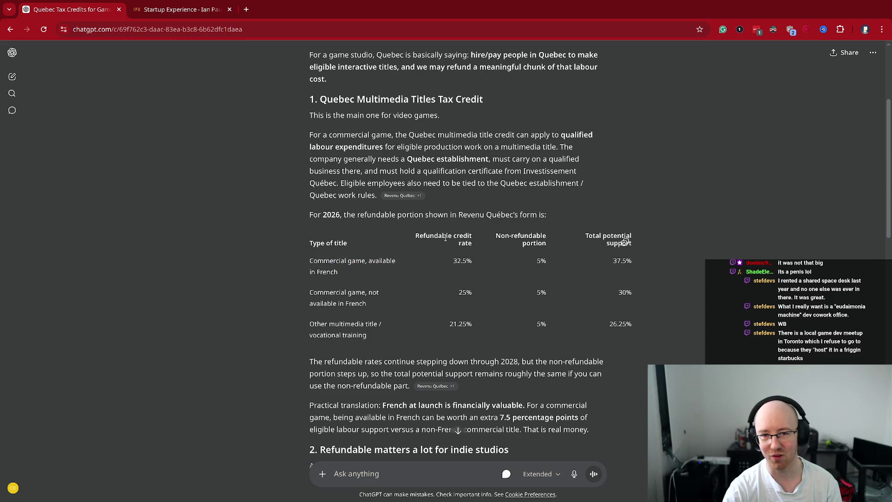
click(471, 265)
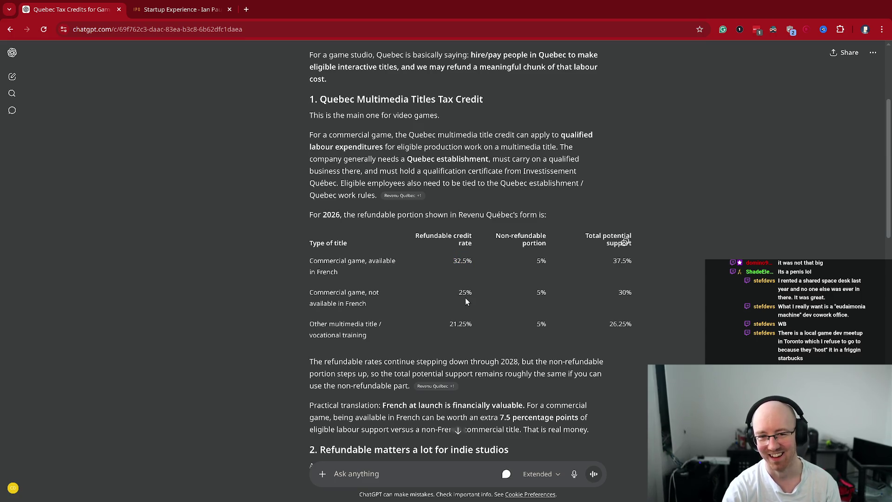
double_click(468, 258)
drag(386, 272, 310, 264)
click(377, 274)
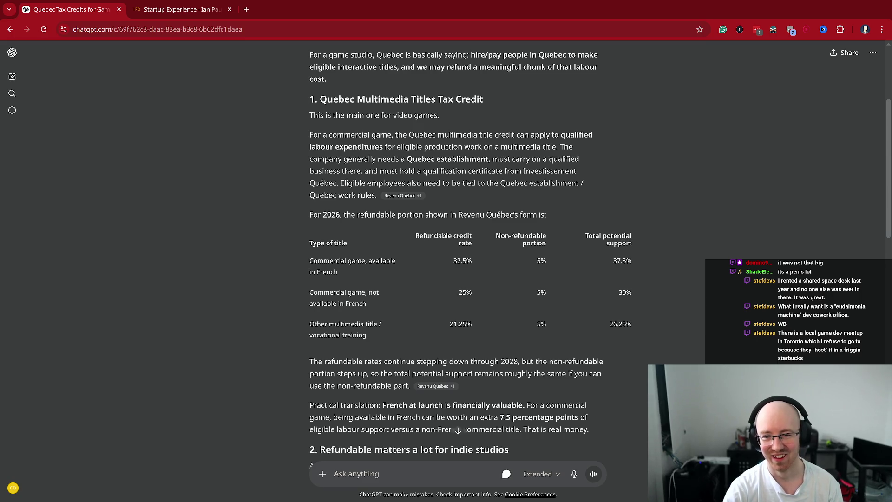
Step: Scroll down to section 3, covering refundability for indie studios and the $250,000 → $81,250 example
scroll(731, 361, down, 1)
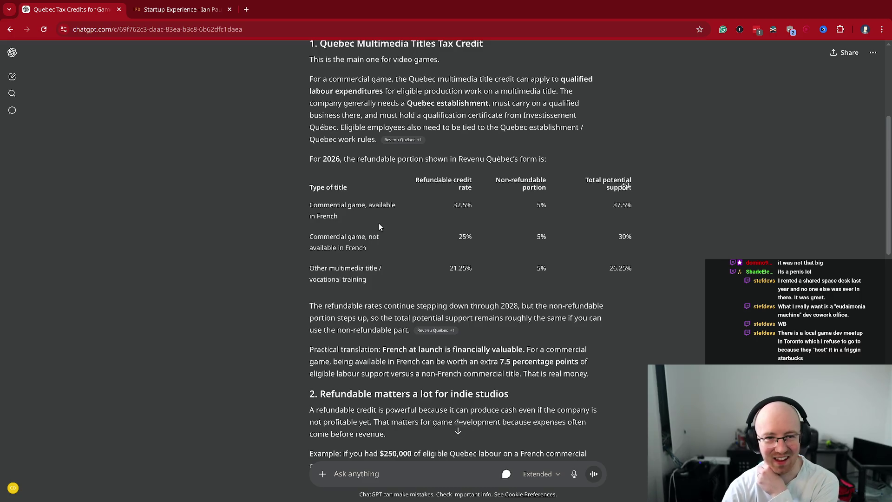
scroll(411, 185, down, 1)
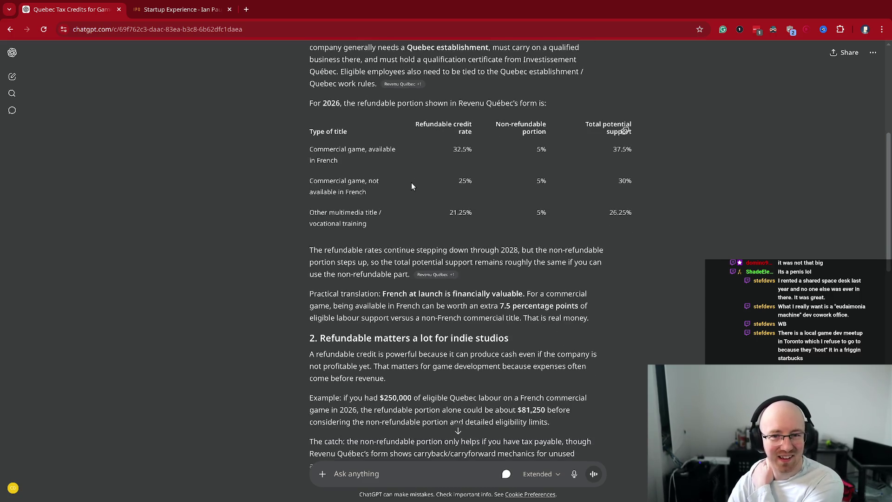
scroll(415, 184, down, 1)
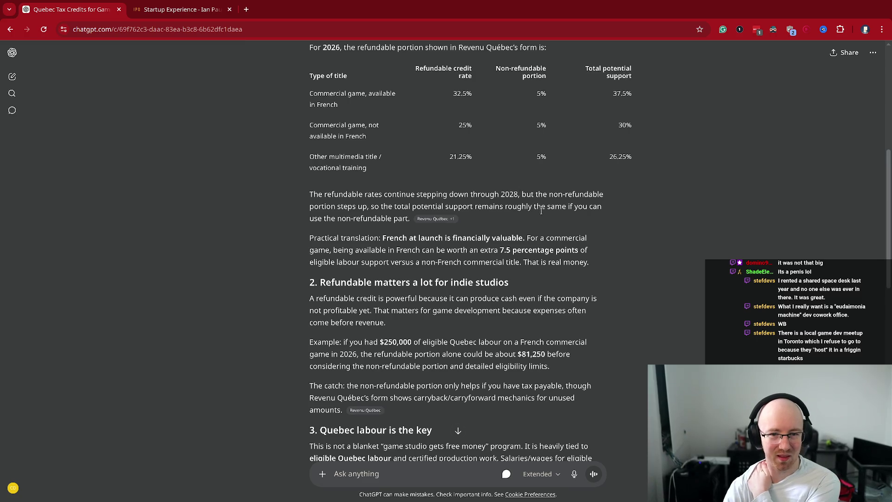
scroll(643, 247, down, 1)
scroll(643, 247, down, 1)
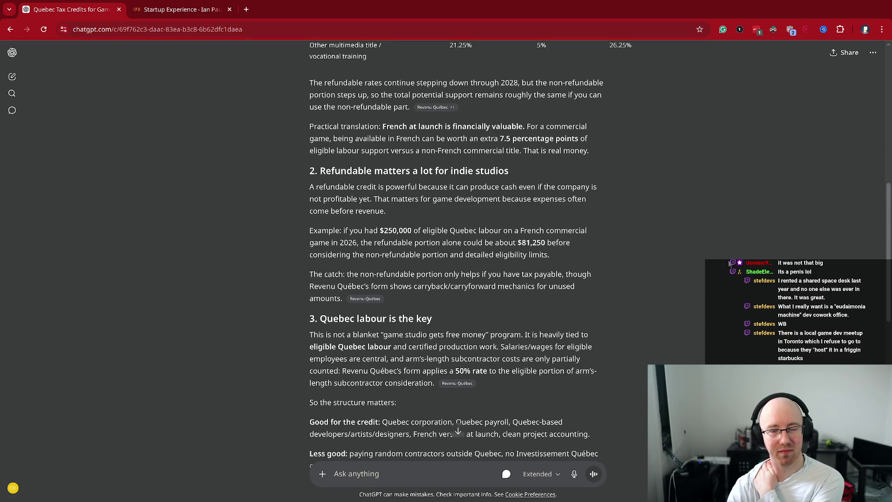
Step: Read why refundable credits matter, including the non-refundable catch and carryback/carryforward
mouse_move(308, 187)
mouse_down()
mouse_move(575, 187)
mouse_move(358, 198)
mouse_move(368, 199)
mouse_move(307, 191)
mouse_up()
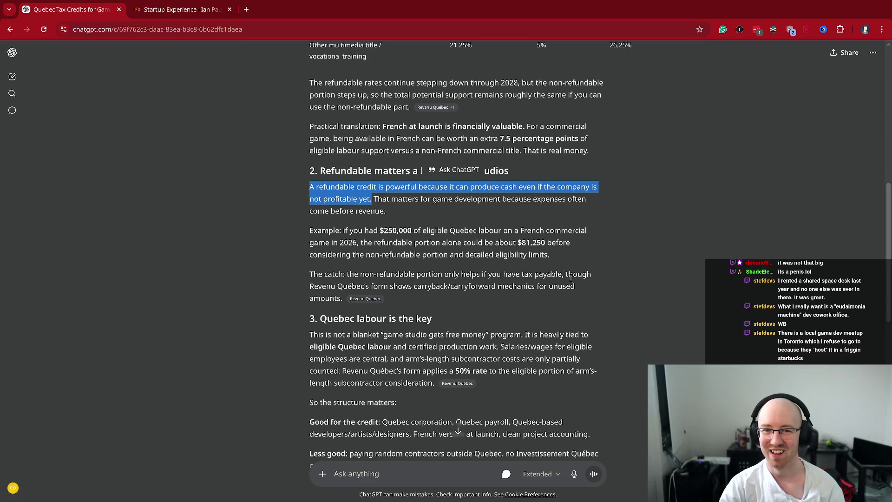
click(414, 205)
drag(386, 210, 374, 199)
click(374, 199)
drag(310, 186, 443, 186)
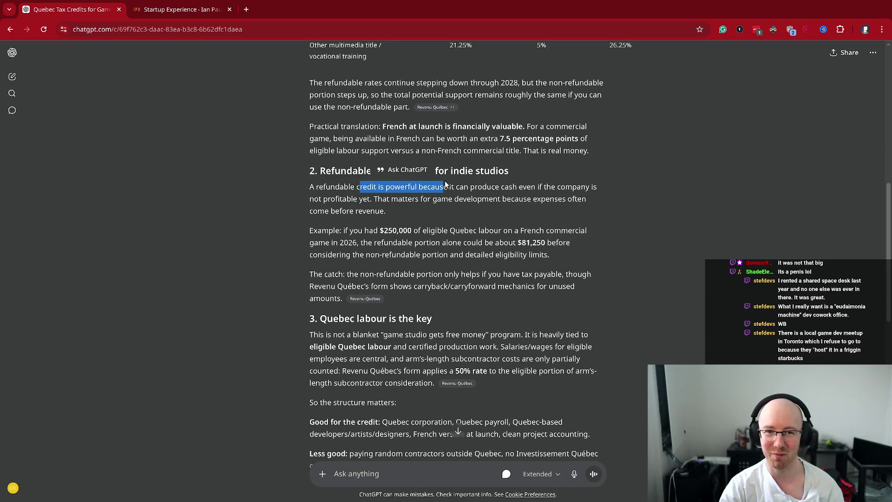
click(522, 214)
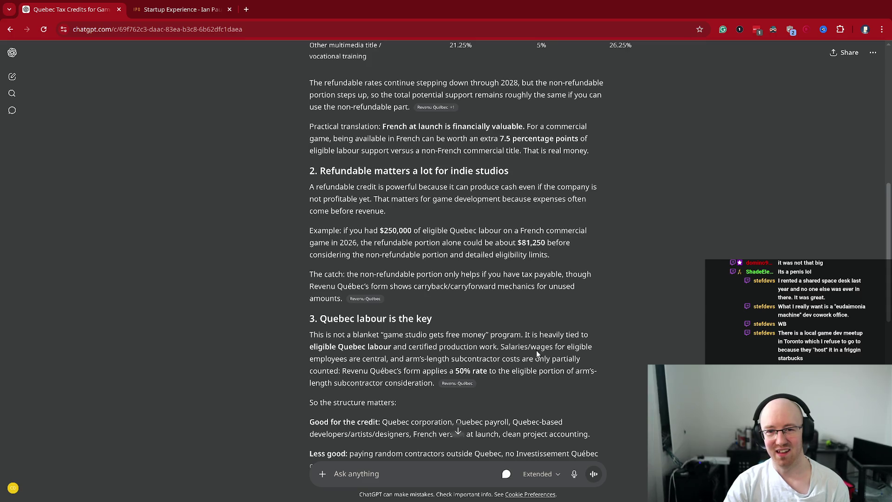
drag(337, 278, 590, 278)
drag(387, 286, 487, 286)
click(413, 281)
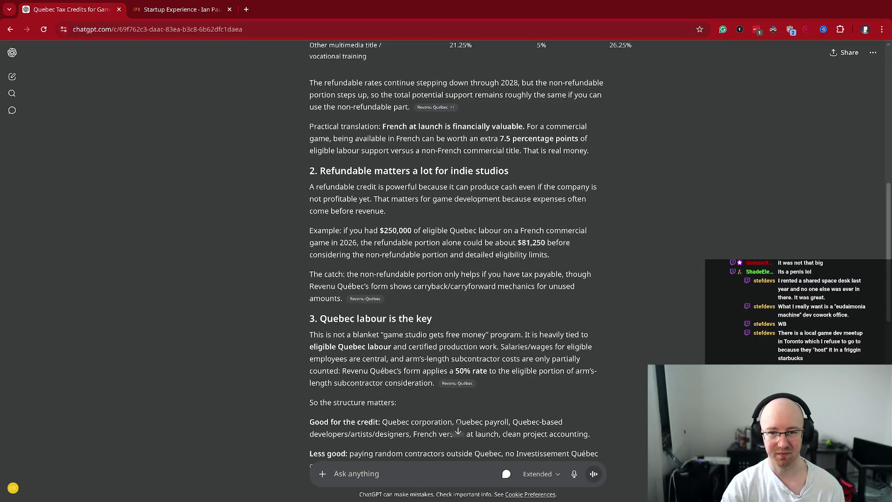
Step: Read the eligible Quebec labour requirements, including the point about contractors outside Quebec
scroll(360, 313, down, 1)
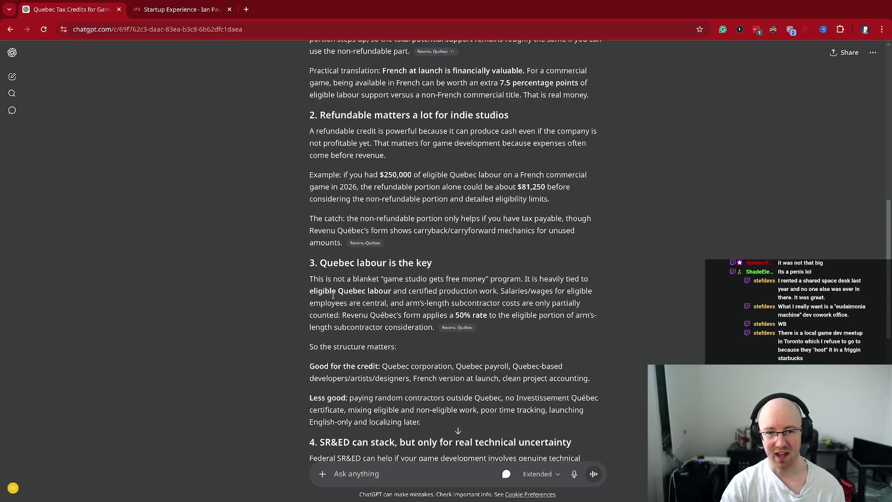
drag(310, 290, 391, 291)
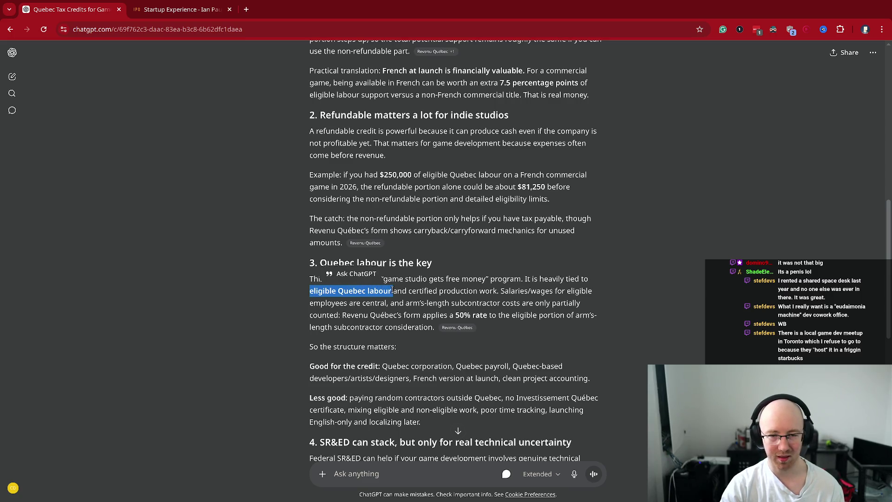
click(395, 287)
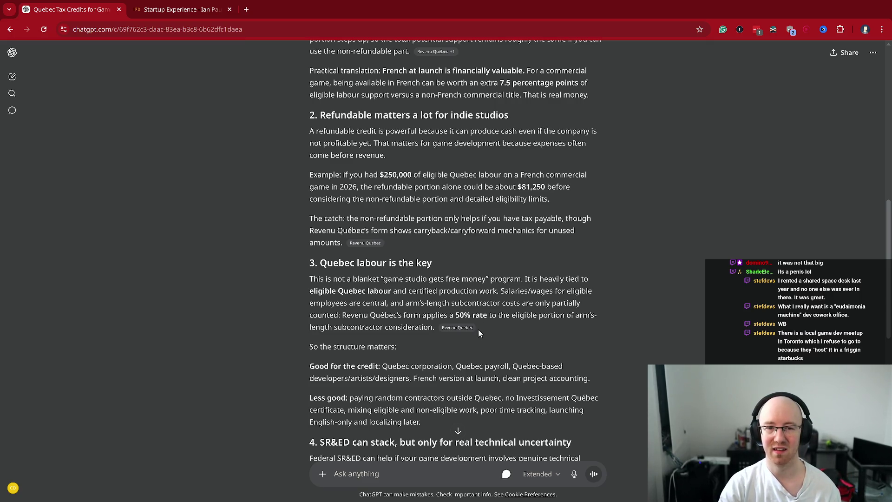
scroll(457, 251, down, 2)
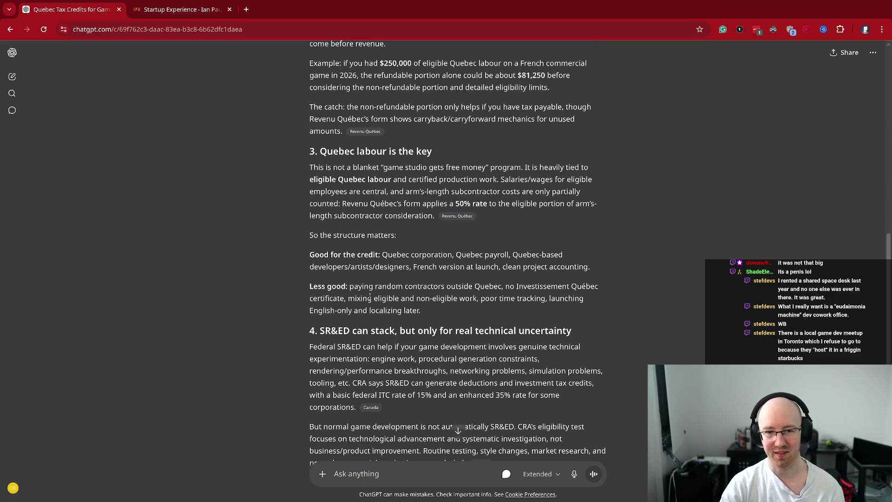
drag(362, 287, 567, 299)
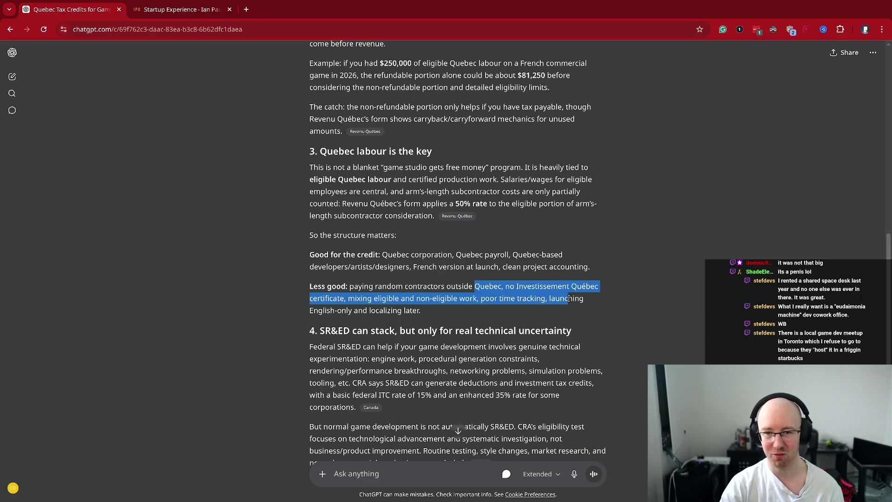
click(527, 317)
Step: Read the section 4 SR&ED heading and CRA sentence, then zoom the page to 125%
scroll(527, 316, down, 2)
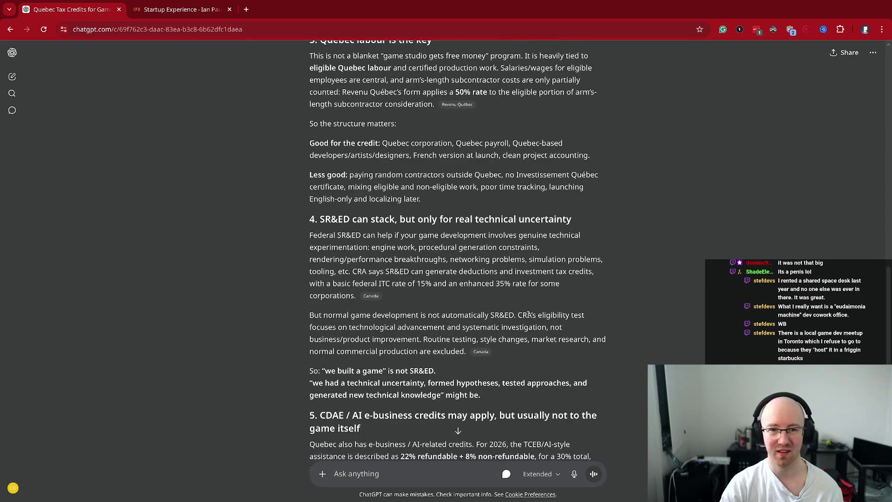
drag(337, 219, 406, 218)
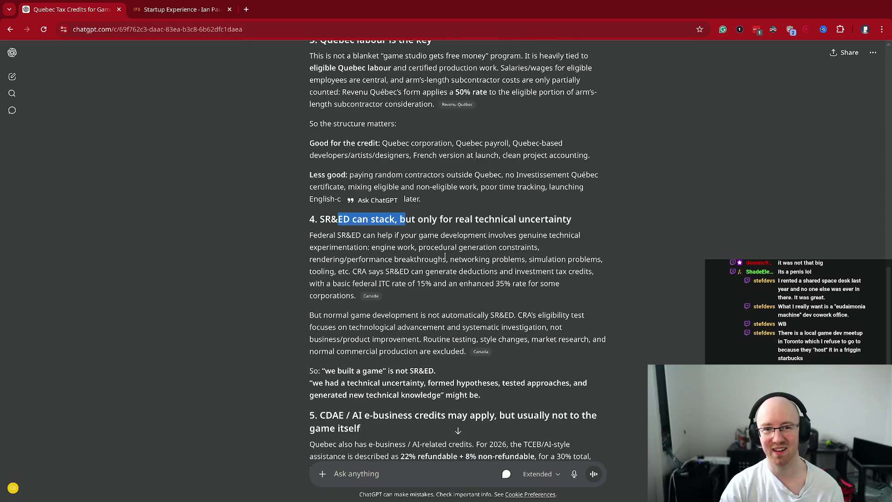
click(327, 228)
double_click(322, 217)
click(327, 218)
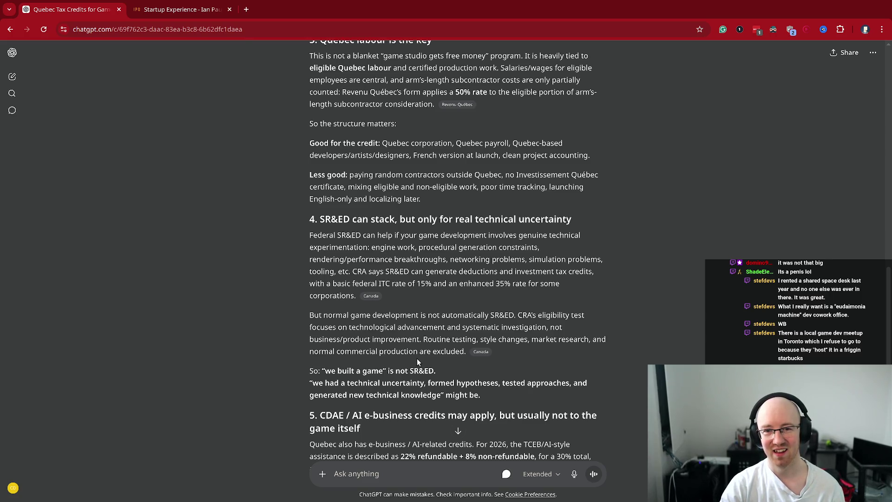
drag(357, 271, 466, 282)
click(466, 281)
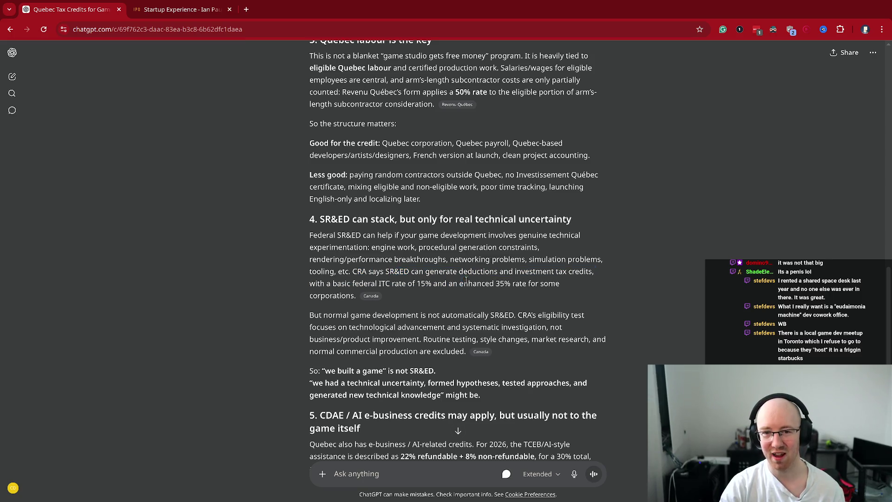
key(ctrl+plus)
key(ctrl+plus)
scroll(449, 278, down, 2)
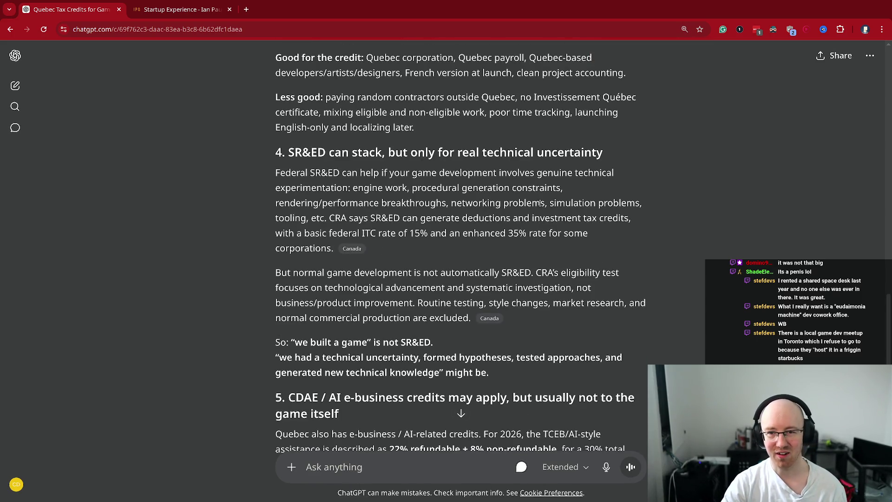
mouse_move(329, 233)
mouse_down()
mouse_move(396, 232)
mouse_move(333, 248)
mouse_move(493, 233)
mouse_move(595, 235)
mouse_up()
click(413, 232)
click(514, 233)
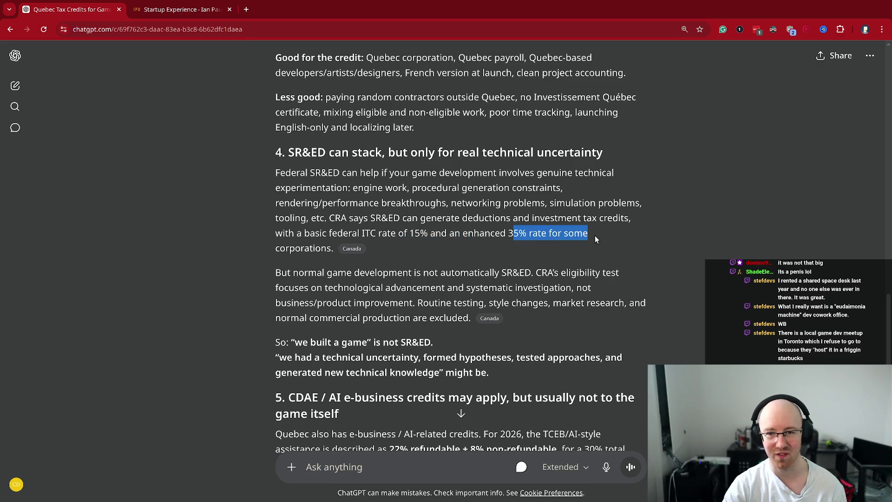
drag(436, 233, 585, 233)
click(413, 237)
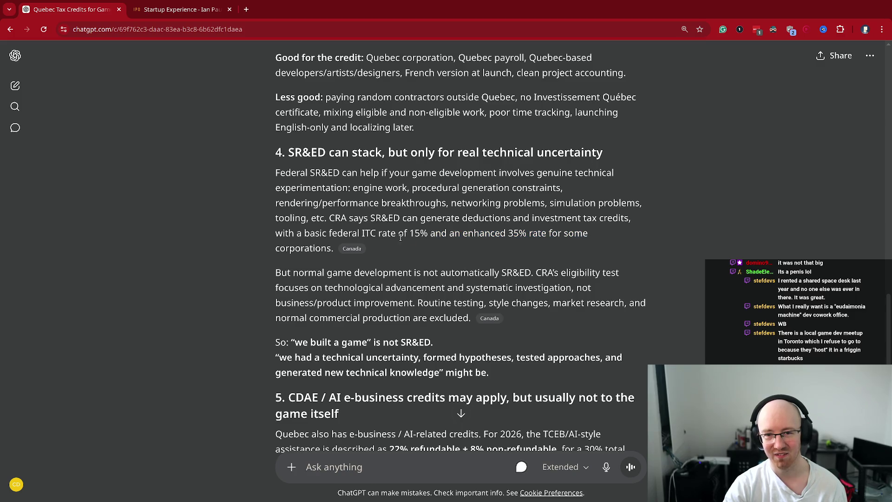
drag(409, 232, 455, 233)
click(459, 255)
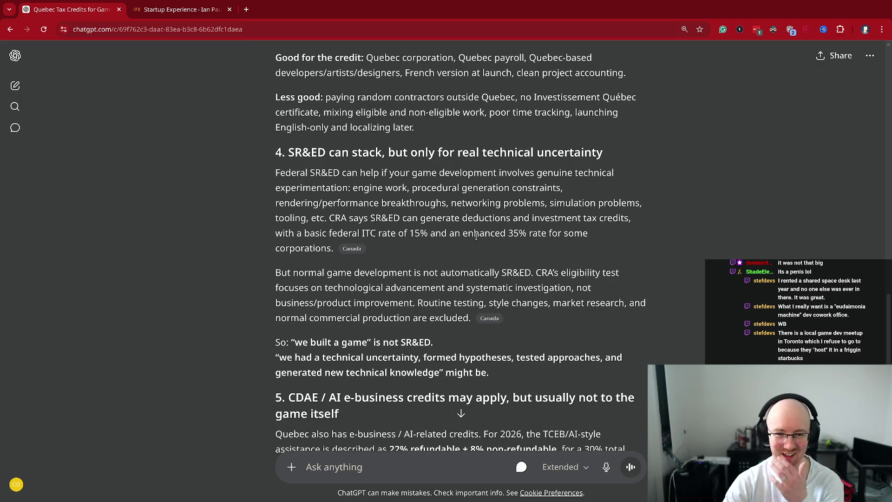
scroll(475, 238, down, 2)
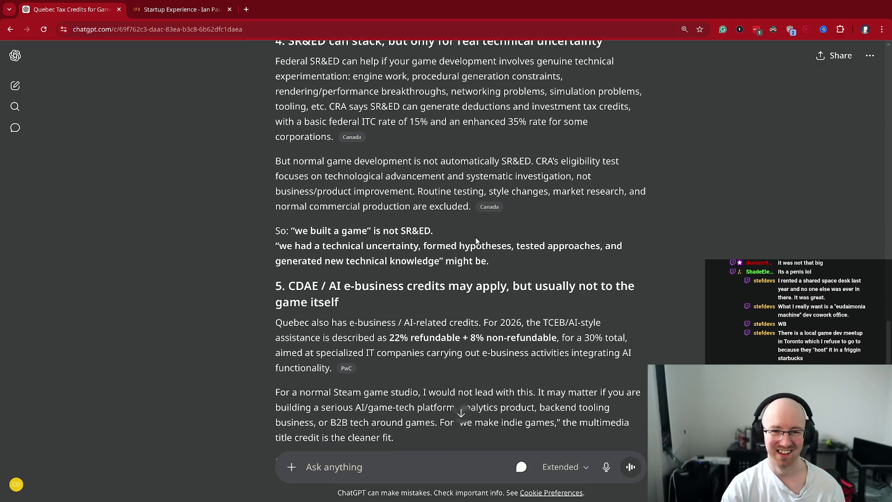
scroll(476, 239, down, 1)
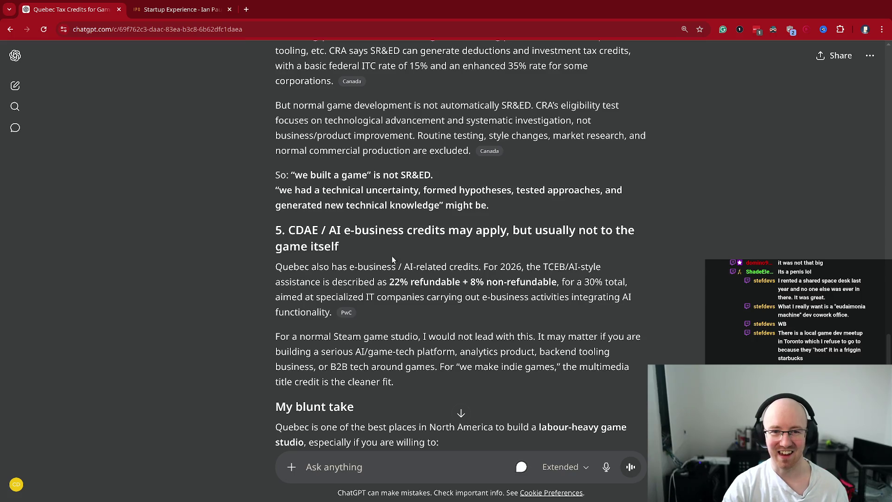
drag(336, 230, 416, 230)
click(395, 236)
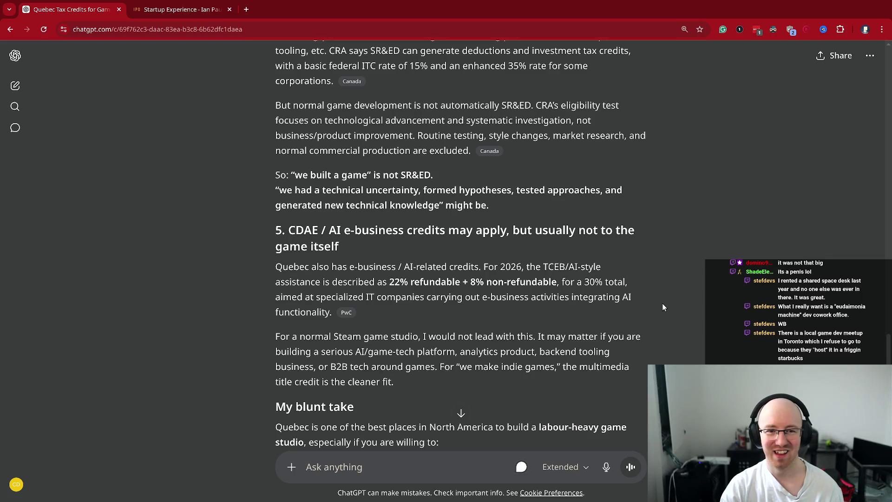
mouse_move(332, 312)
mouse_down()
mouse_move(278, 297)
mouse_move(276, 266)
mouse_up()
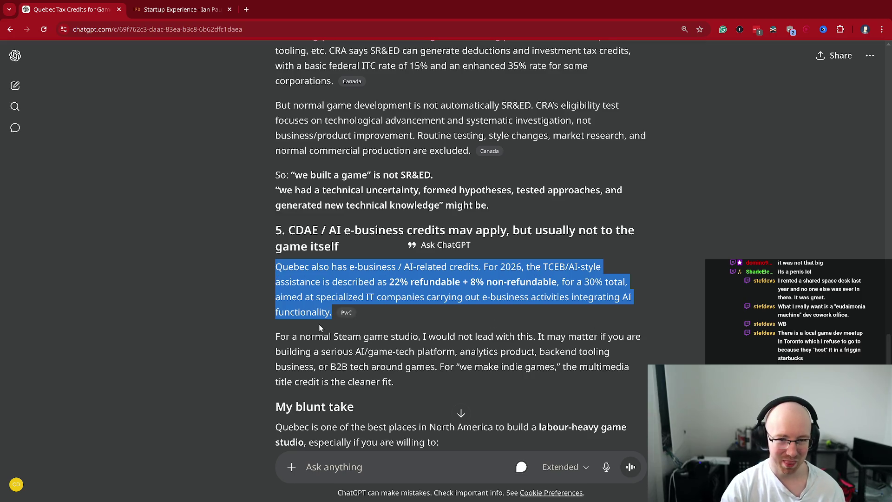
mouse_move(435, 285)
mouse_down()
mouse_move(427, 299)
mouse_move(413, 292)
mouse_move(502, 298)
mouse_up()
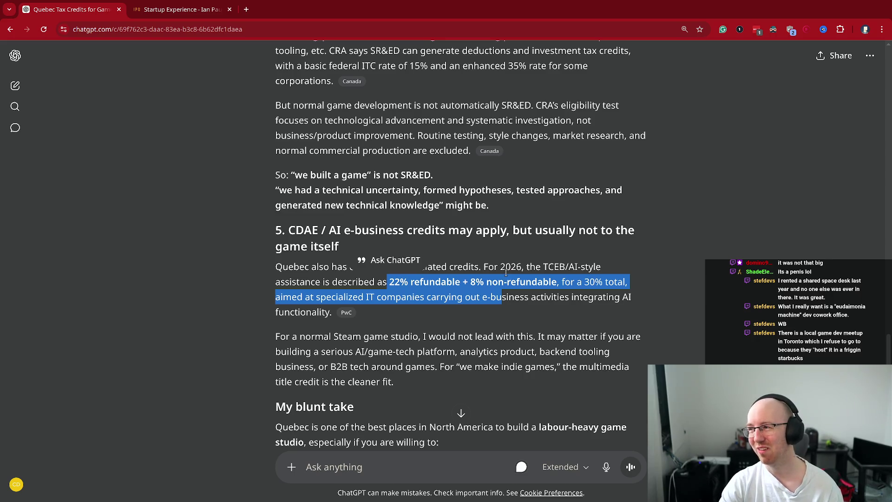
click(506, 272)
drag(330, 314, 264, 270)
click(266, 272)
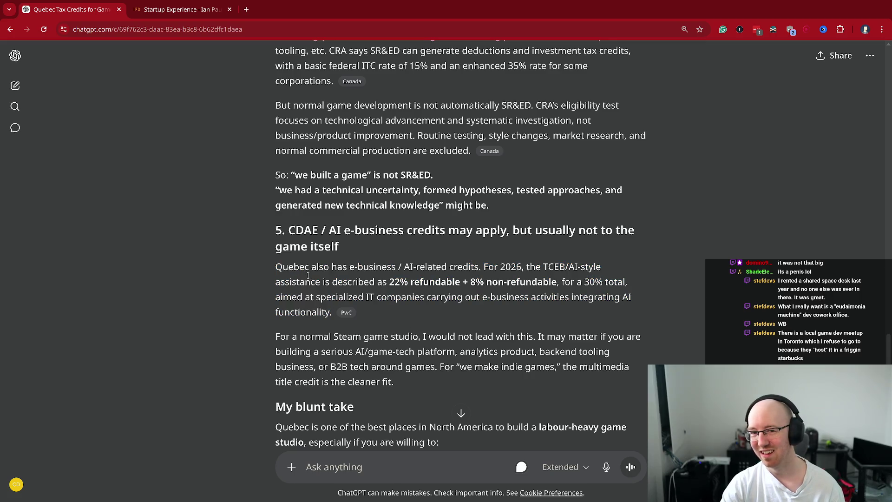
drag(279, 267, 337, 320)
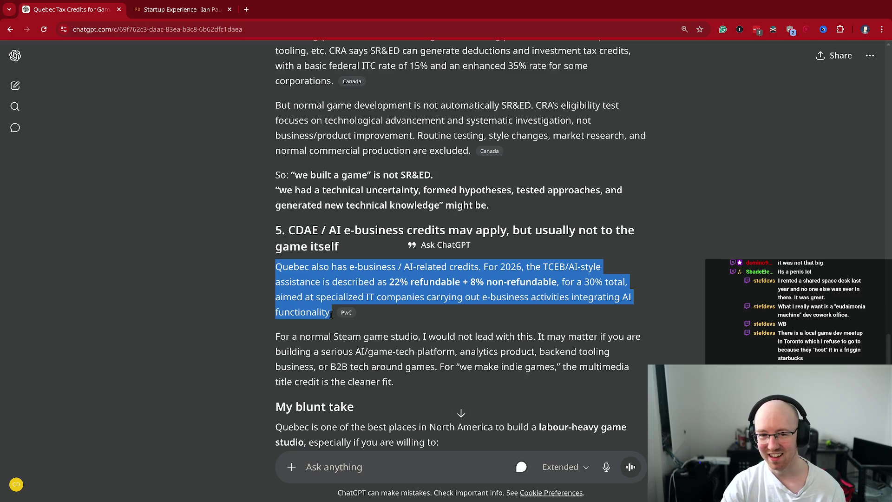
click(300, 261)
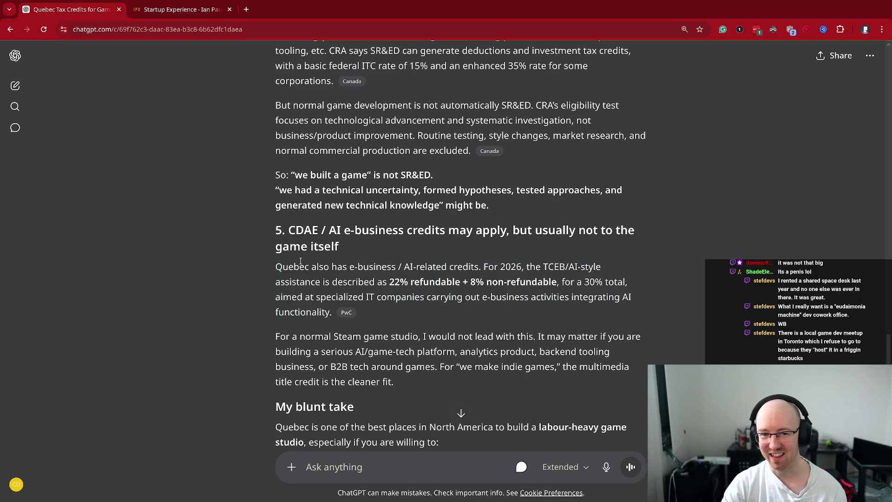
double_click(320, 312)
triple_click(296, 265)
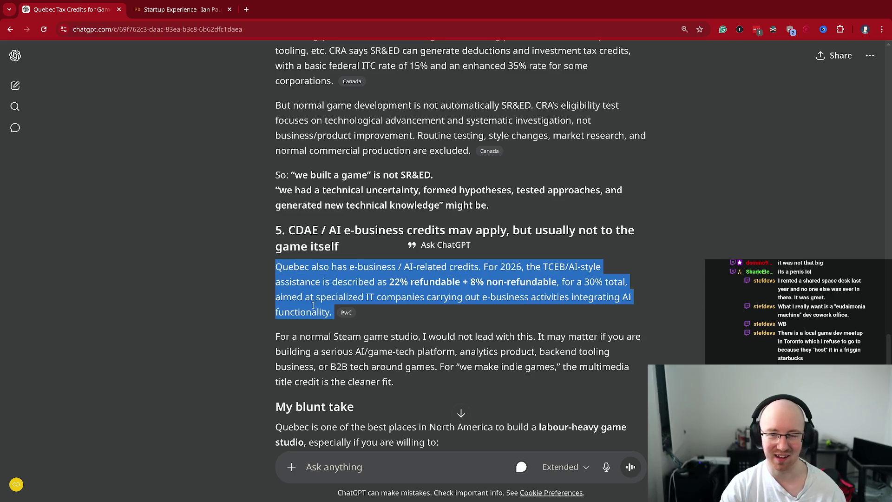
double_click(307, 264)
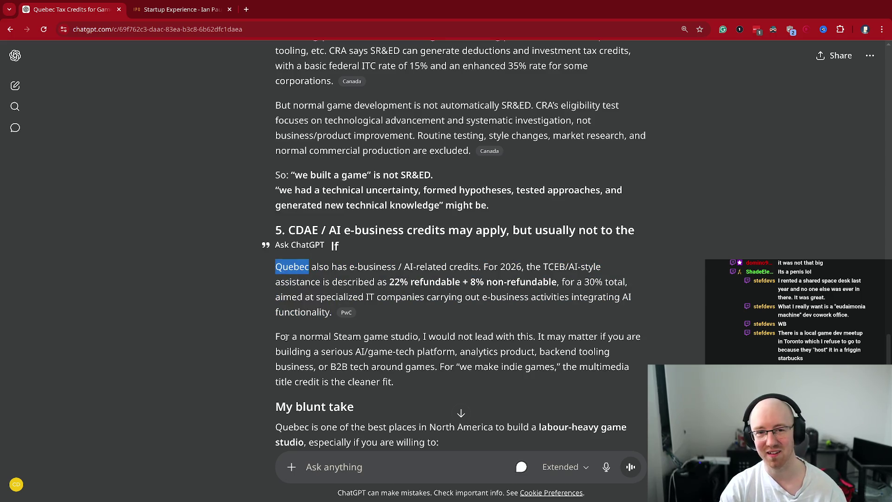
click(508, 350)
Step: Read the opening of 'My blunt take' on Quebec suiting labour-heavy studios
scroll(511, 319, down, 2)
drag(276, 295, 354, 295)
mouse_move(281, 316)
mouse_down()
mouse_move(437, 327)
mouse_move(496, 317)
mouse_move(622, 318)
mouse_move(444, 329)
mouse_up()
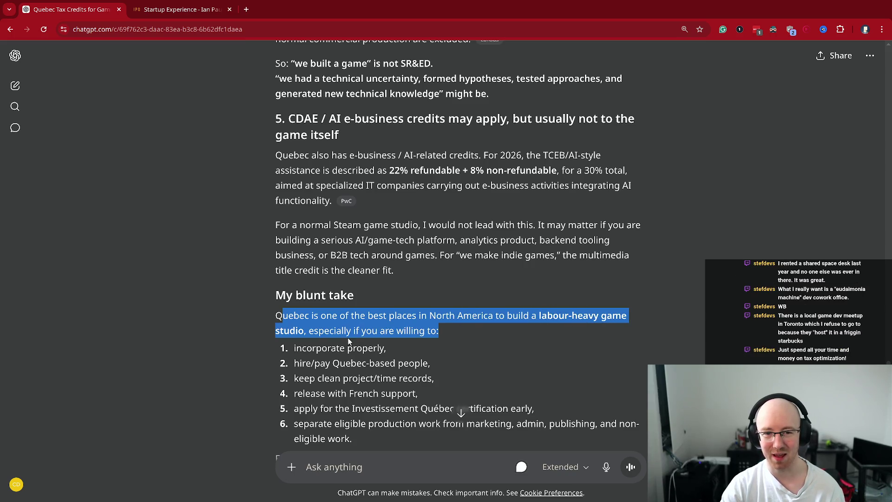
click(444, 329)
Step: Read the six-step checklist items on French support and Quebec-based hires, then close the ChatGPT tab
scroll(444, 330, down, 2)
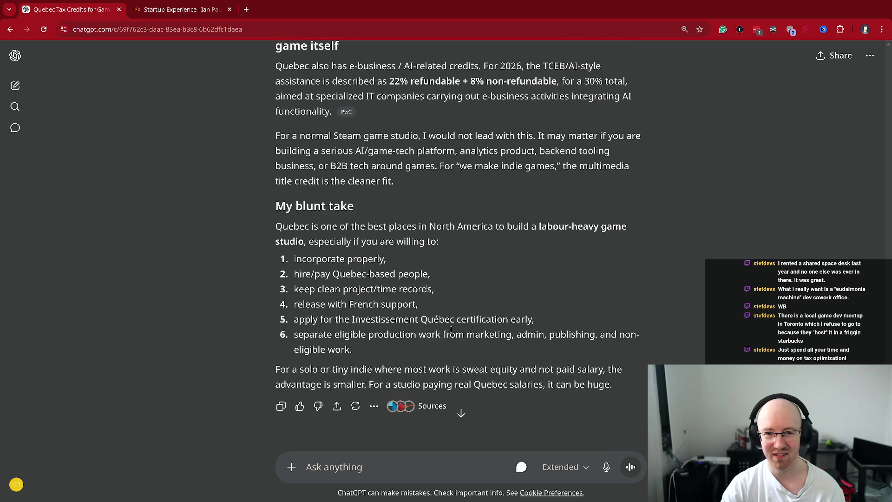
drag(377, 354, 238, 253)
drag(305, 304, 435, 301)
drag(293, 273, 423, 274)
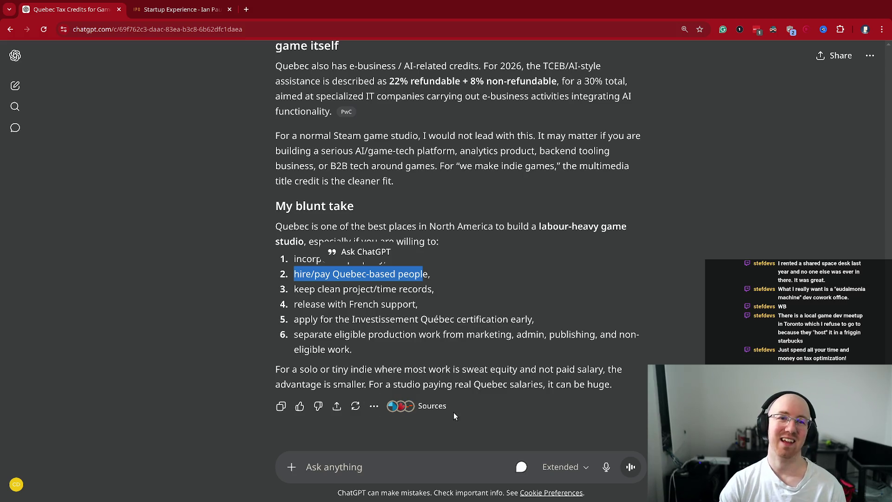
click(511, 84)
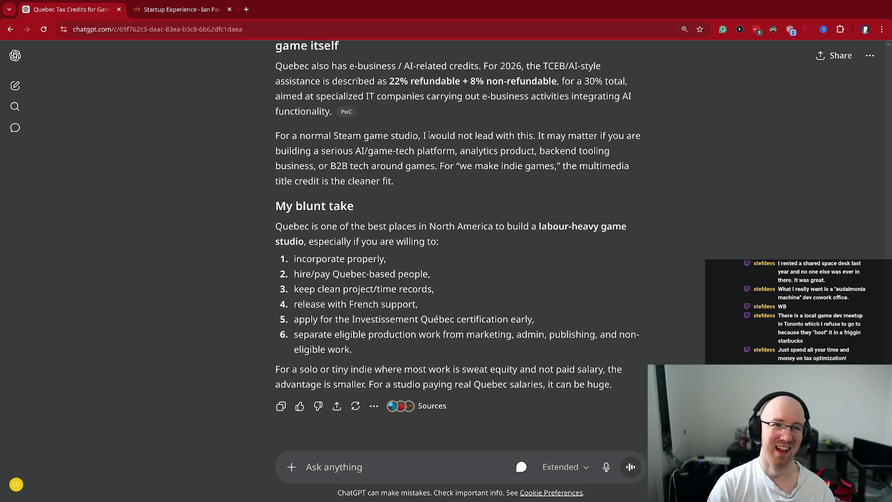
key(ctrl+w)
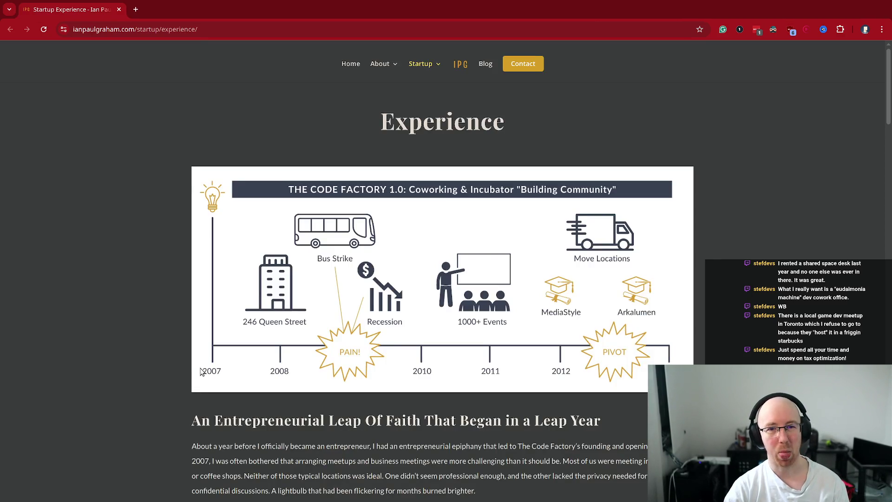
Step: Switch from Chrome to the Visual Studio Code window showing README.md
key(alt+Tab)
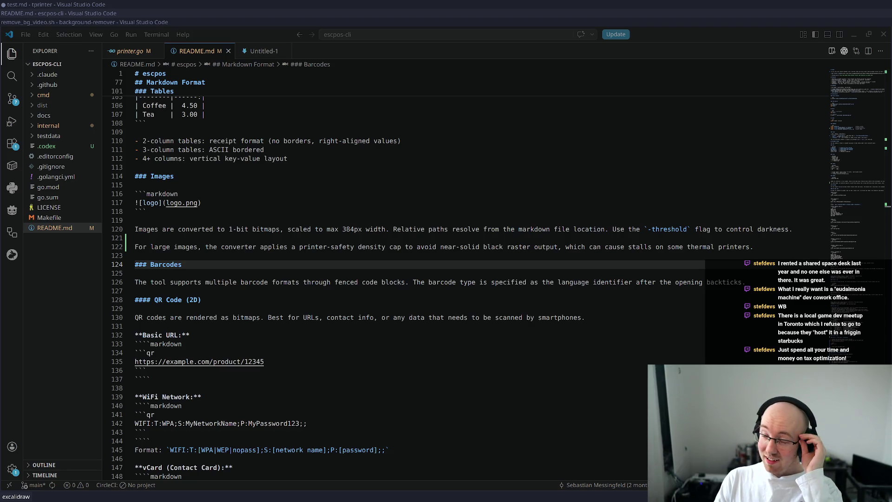
Step: Open a terminal and change into ~/github/ts-mining-game using command-history search
click(382, 192)
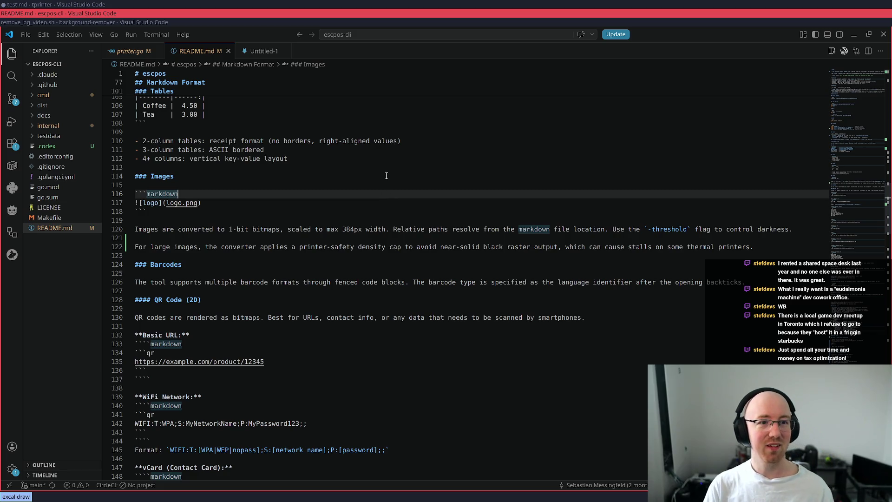
key(super+Return)
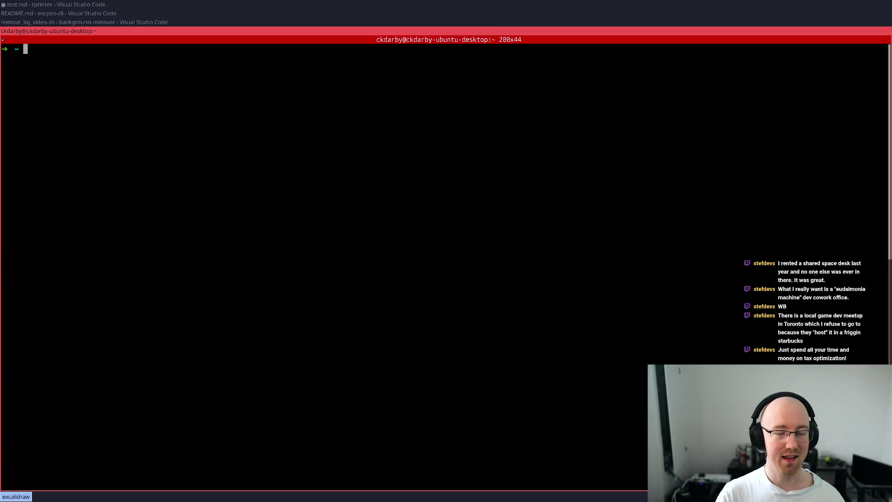
key(ctrl+r)
text(ts-mining)
key(Return)
key(Return)
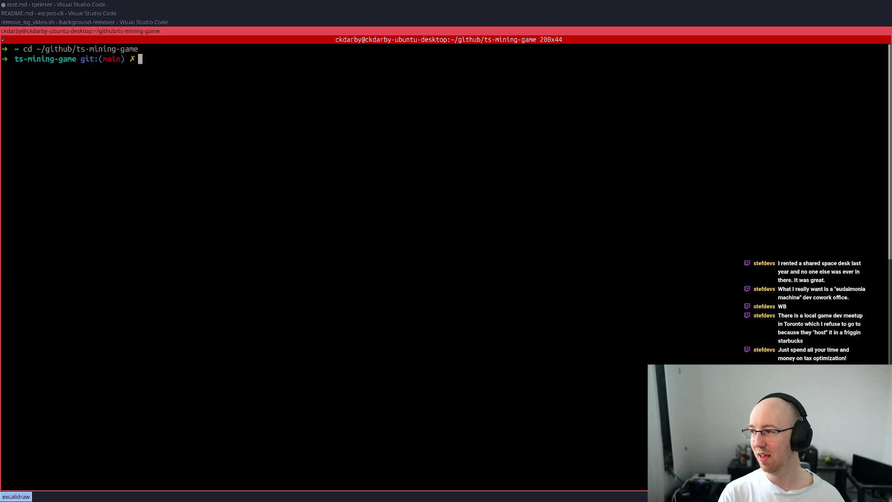
text(git pull)
key(Return)
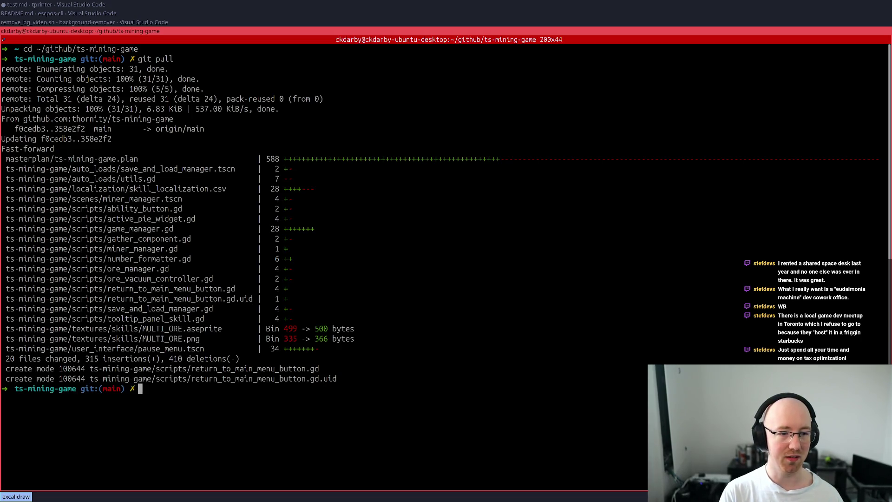
key(ctrl+r)
key(Escape)
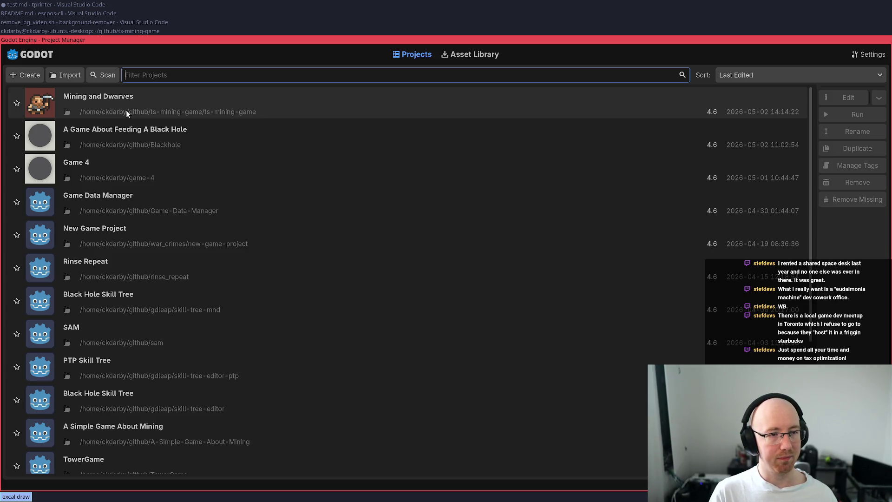
Step: Open Mining and Dwarves, go to line 223 of rock_manager.gd, run the game and continue the save
double_click(127, 112)
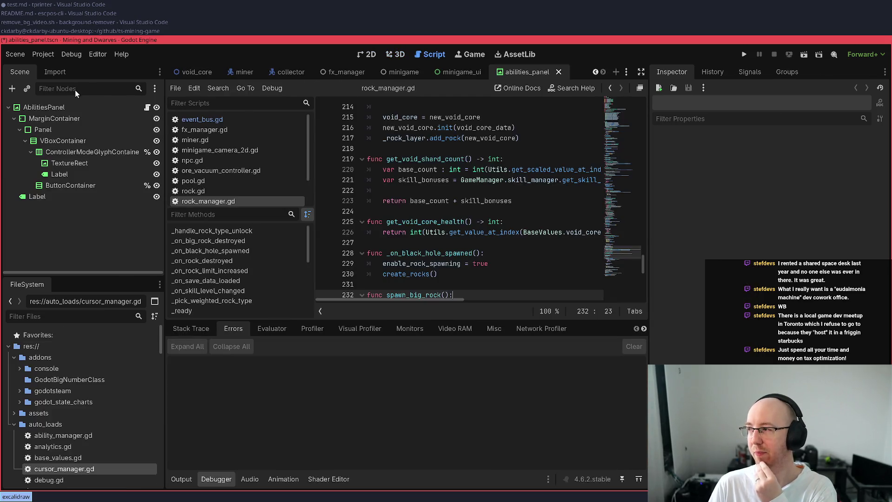
click(520, 202)
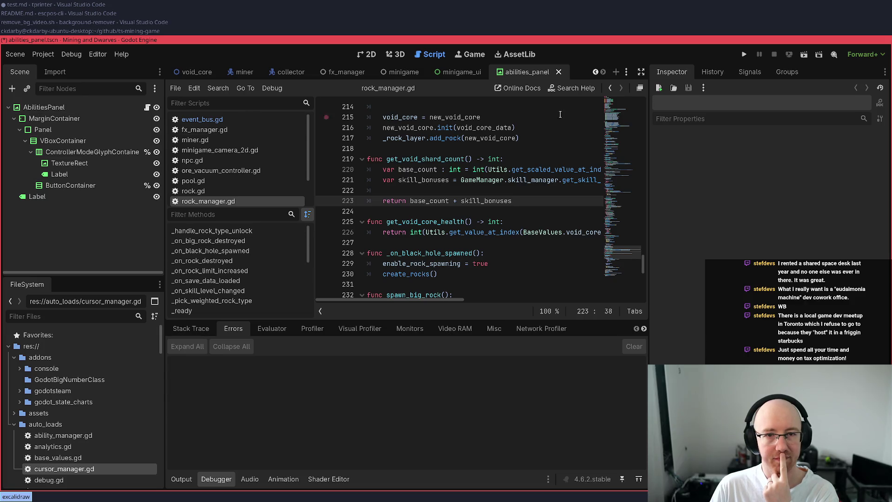
click(745, 56)
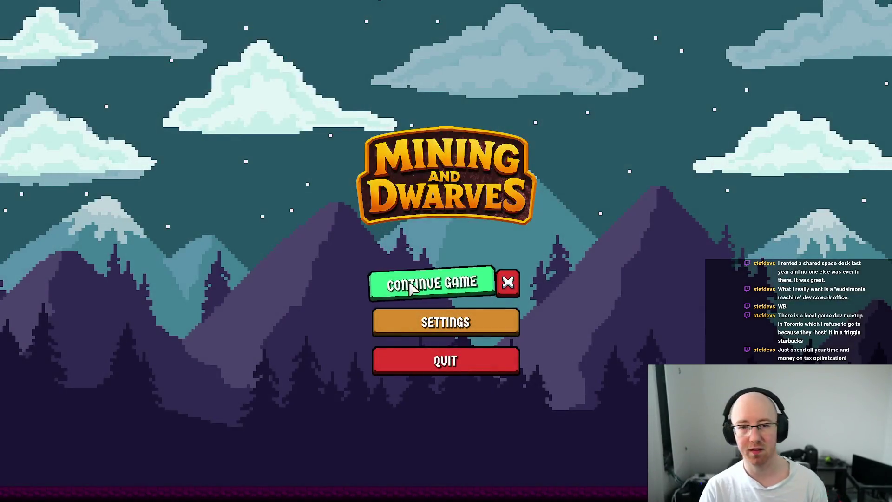
click(409, 285)
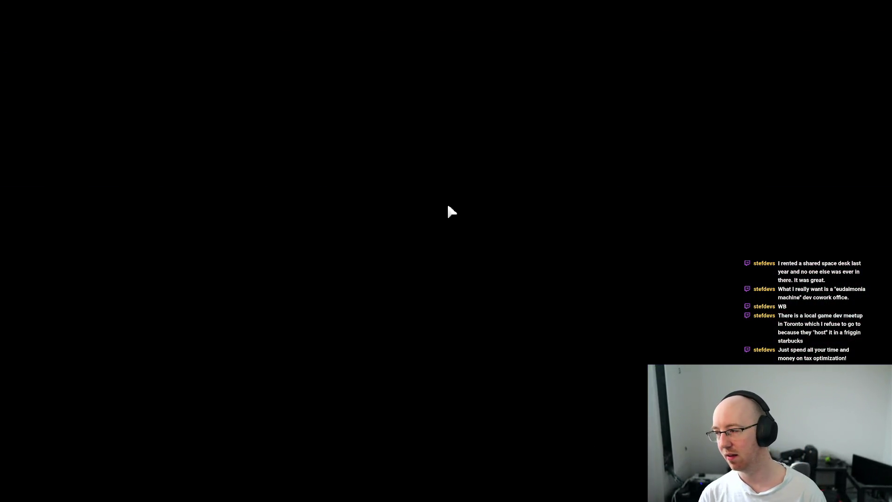